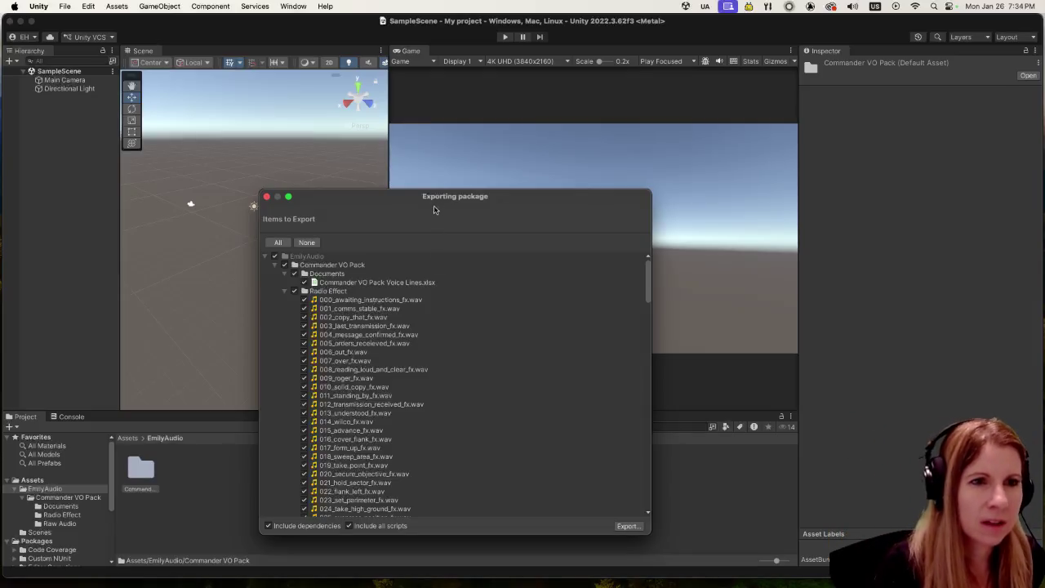
# Step: Scroll the Exporting package list to confirm each Commander VO Pack audio file is ticked, then bring up Firefox
pyautogui.scroll(-10, 539, 372)
pyautogui.scroll(-5, 534, 378)
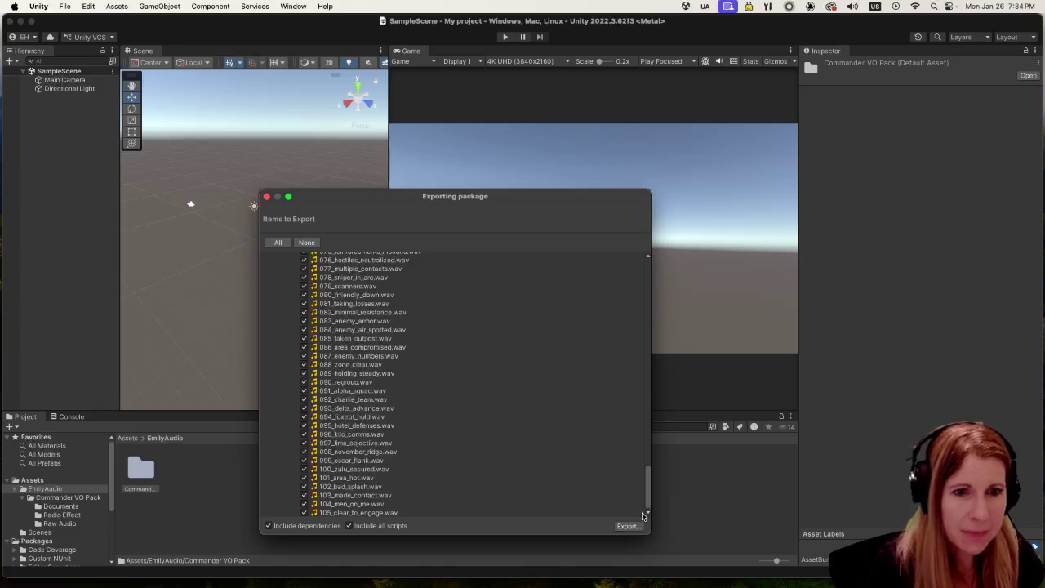
pyautogui.moveTo(649, 500)
pyautogui.mouseDown()
pyautogui.moveTo(643, 343)
pyautogui.moveTo(614, 252)
pyautogui.mouseUp()
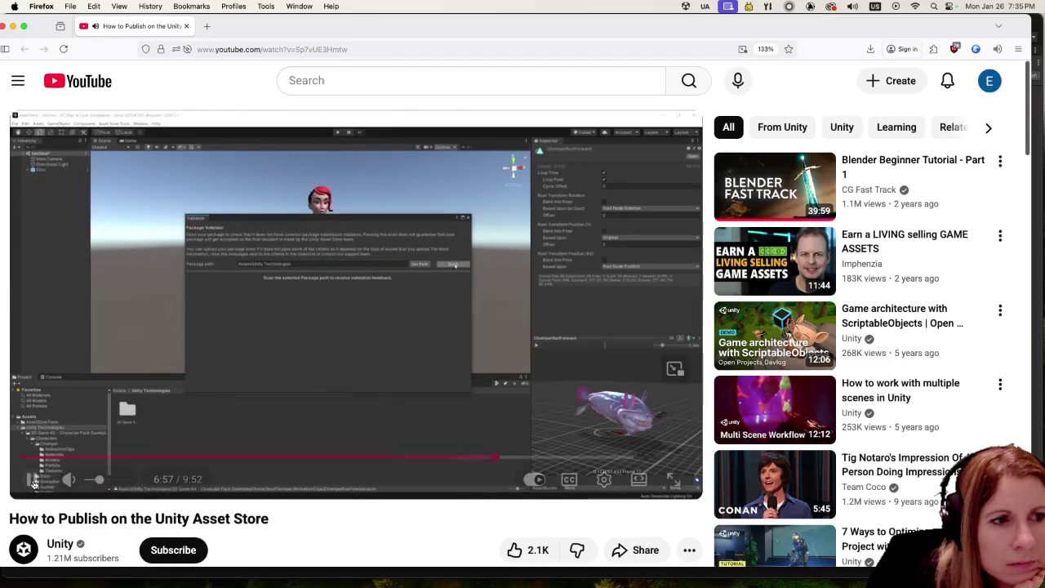
# Step: Watch the tutorial's Validator checklist section, then return to the Unity editor
pyautogui.moveTo(34, 484)
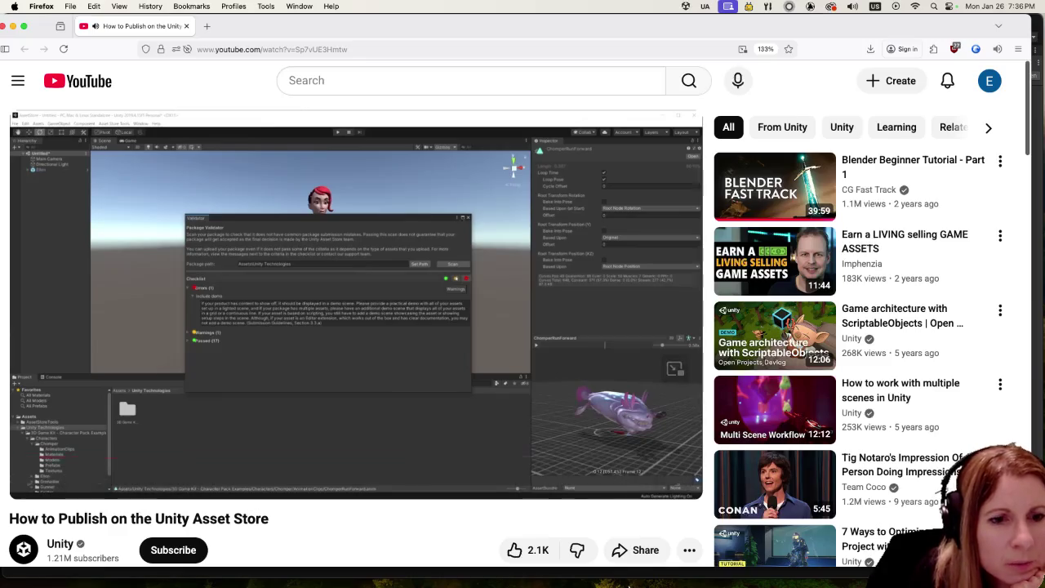
pyautogui.click(855, 574)
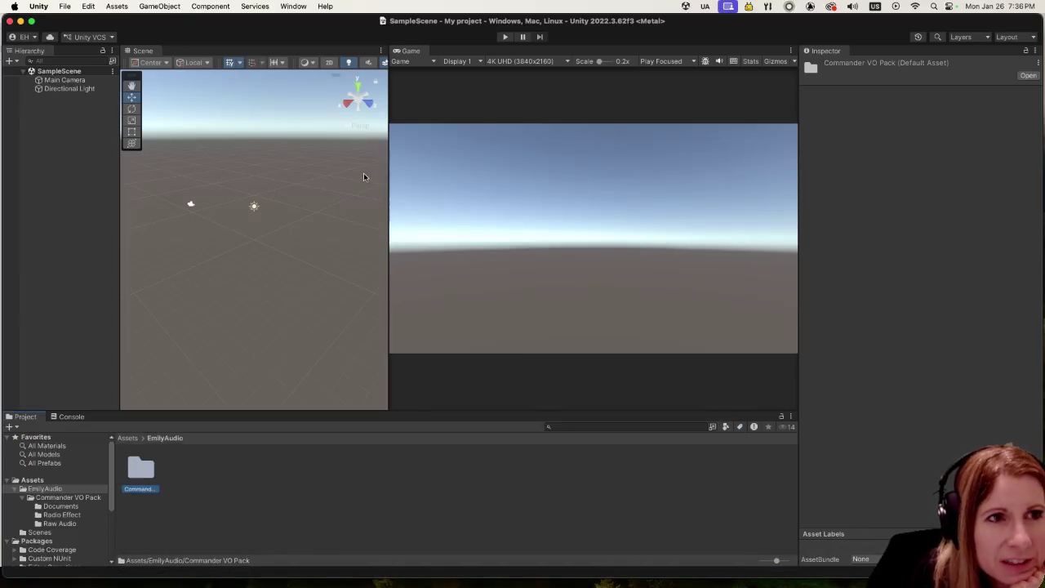
pyautogui.click(293, 5)
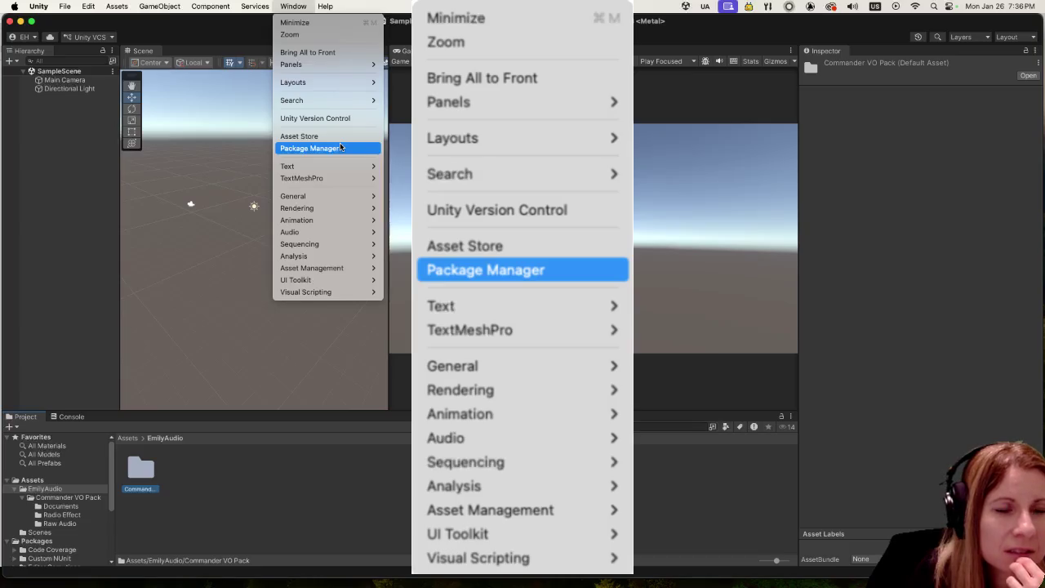
pyautogui.click(340, 147)
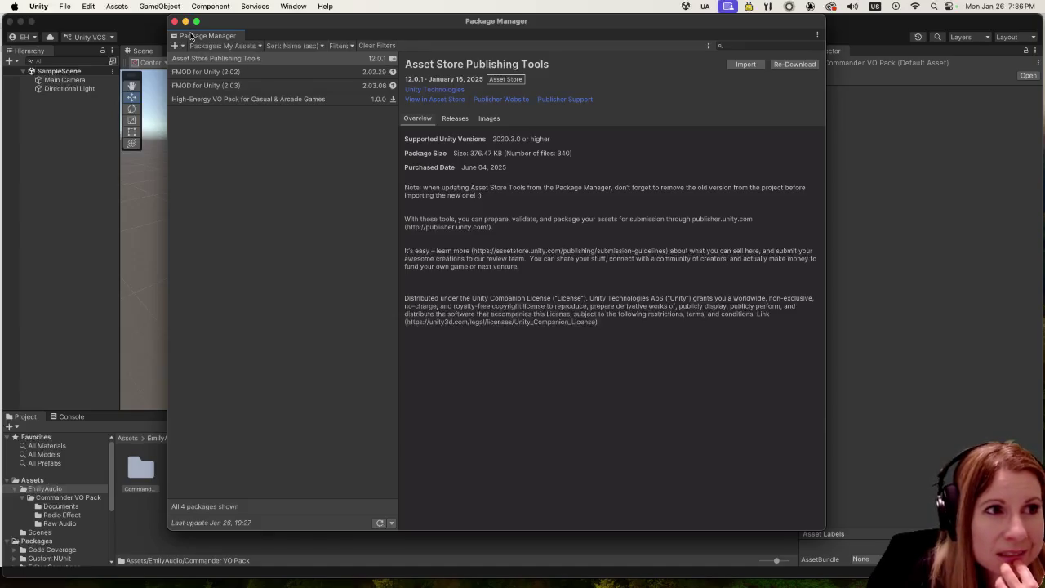
pyautogui.click(174, 20)
pyautogui.click(245, 6)
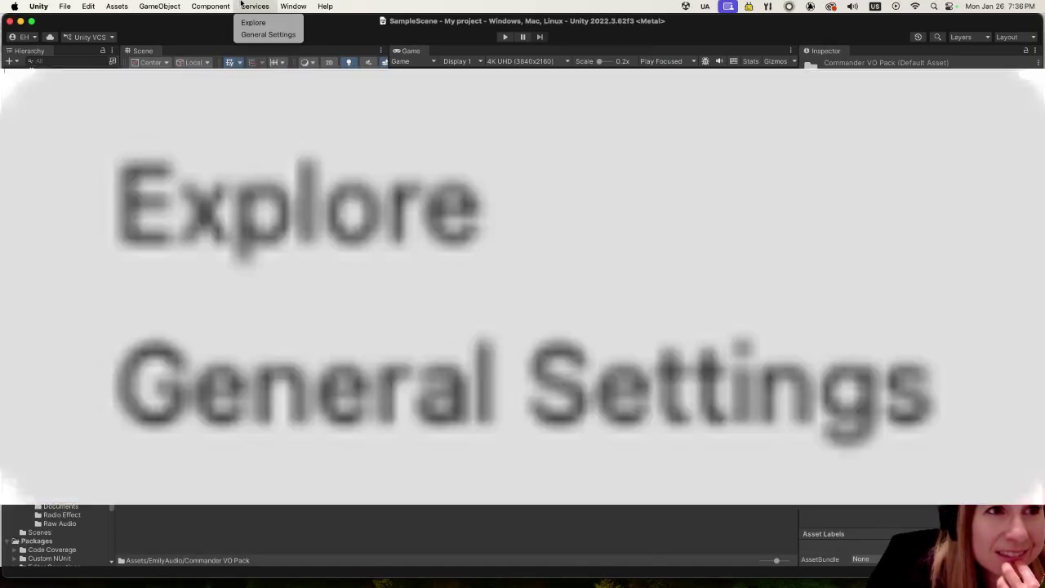
# Step: Search the Services, GameObject, Assets and Window menus for the validator, then switch to the YouTube tutorial
pyautogui.moveTo(195, 4)
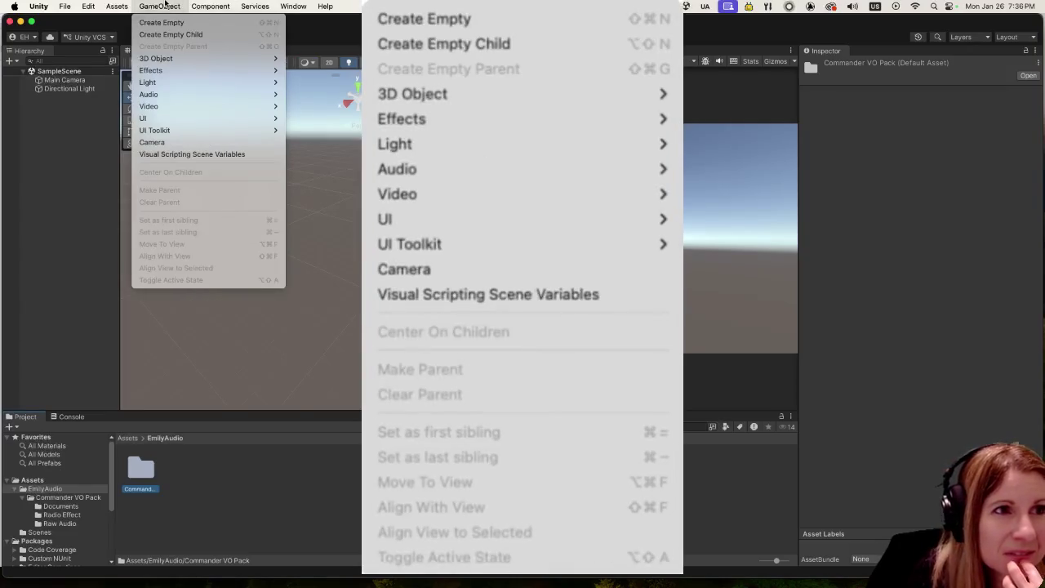
pyautogui.moveTo(130, 5)
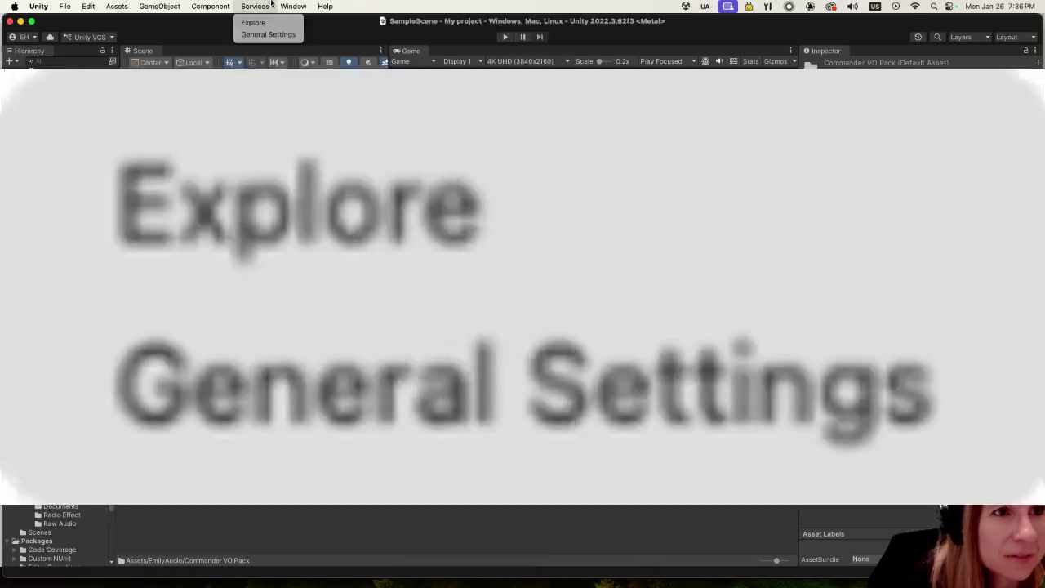
pyautogui.moveTo(278, 4)
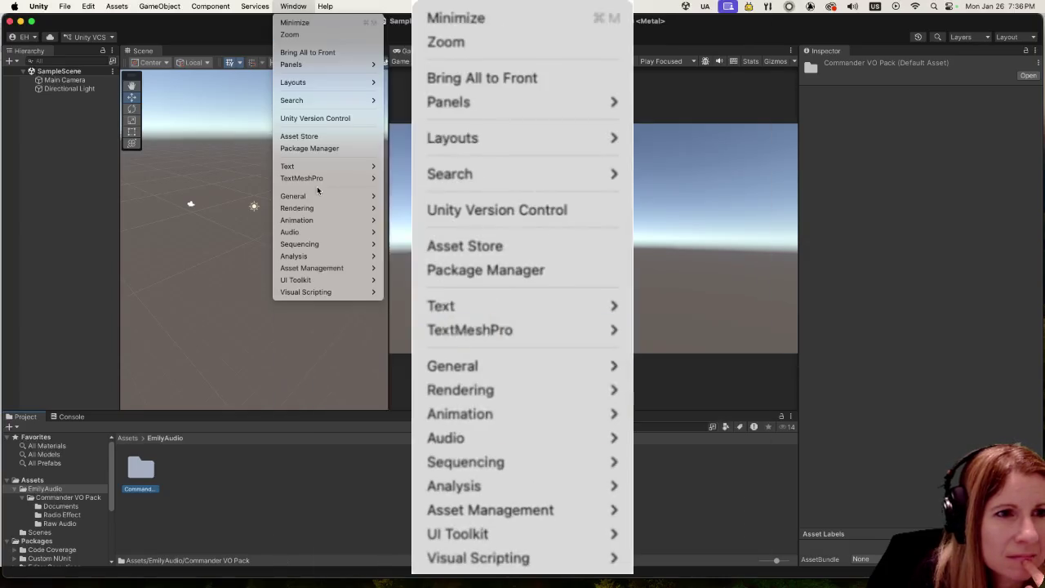
pyautogui.moveTo(307, 200)
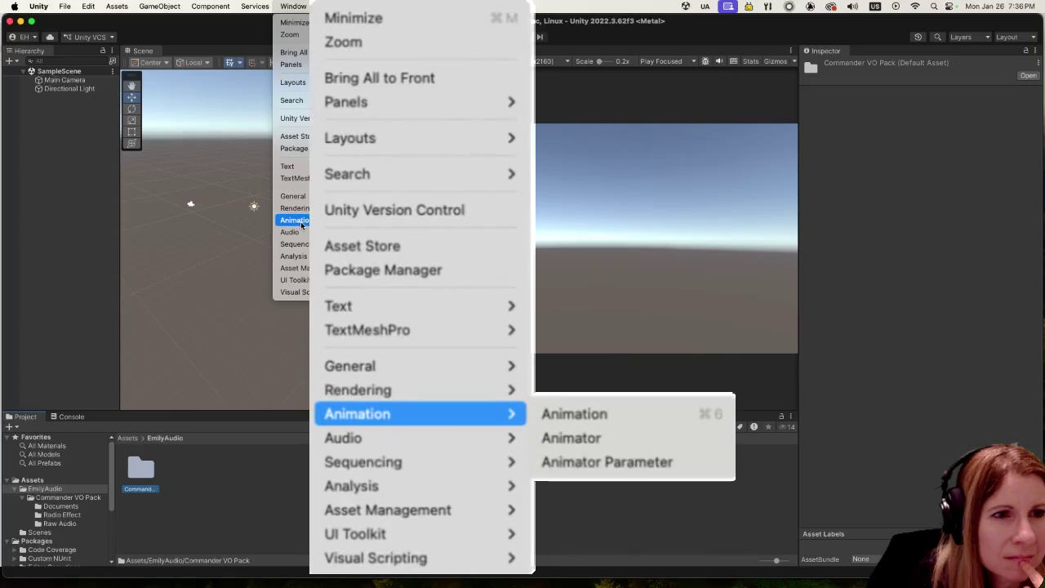
pyautogui.click(255, 6)
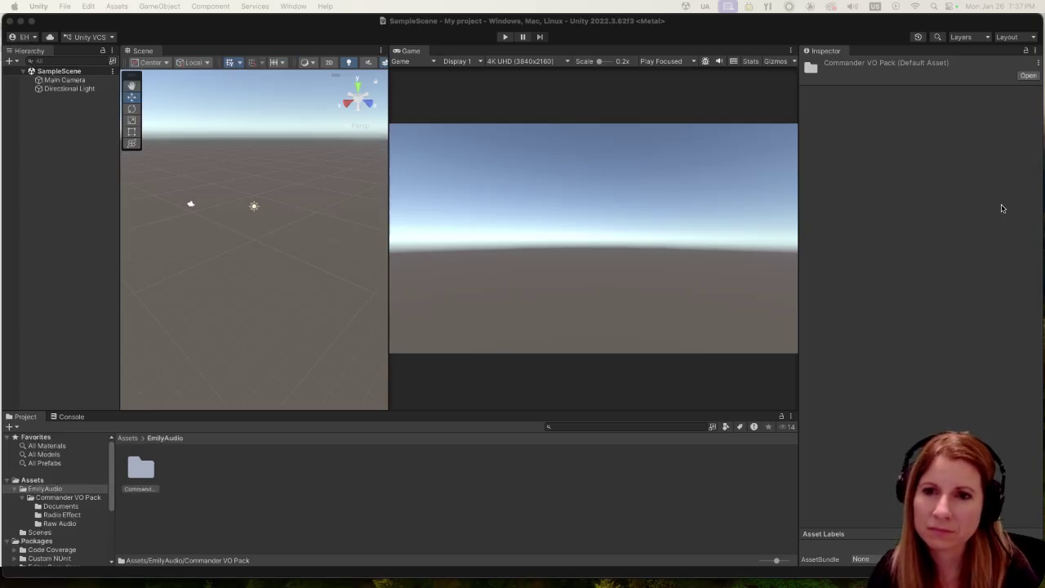
pyautogui.click(328, 36)
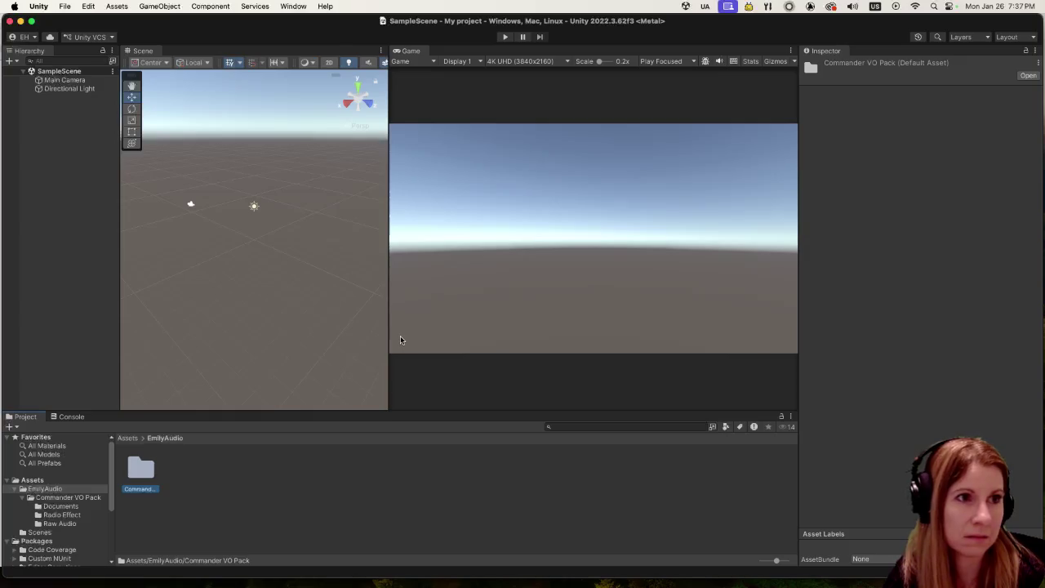
pyautogui.press('super+Tab')
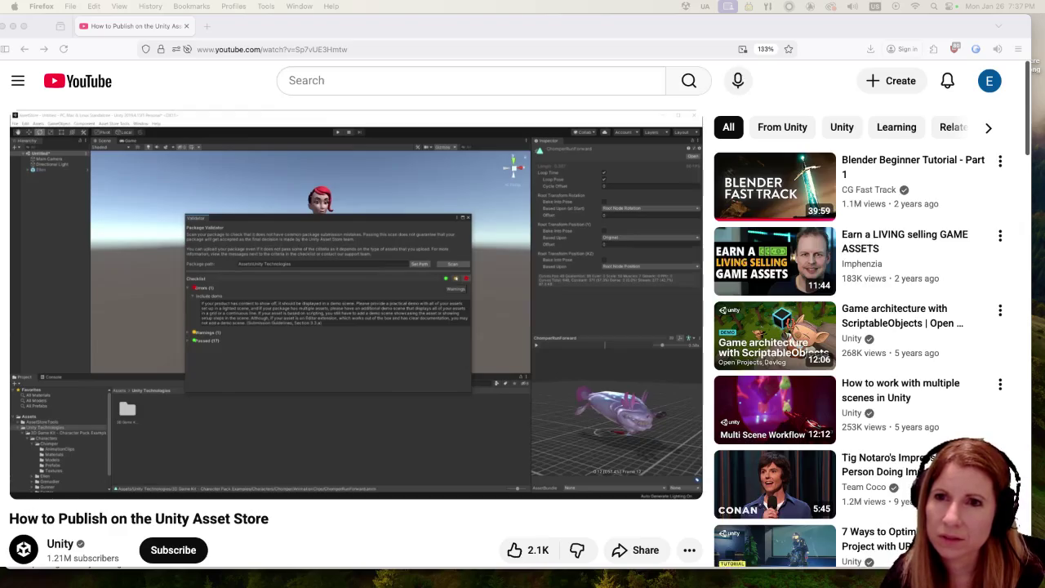
# Step: Relaunch My project from Unity Hub in Unity 2022.3.62f3 and select the Commander VO Pack folder
pyautogui.press('super+Tab')
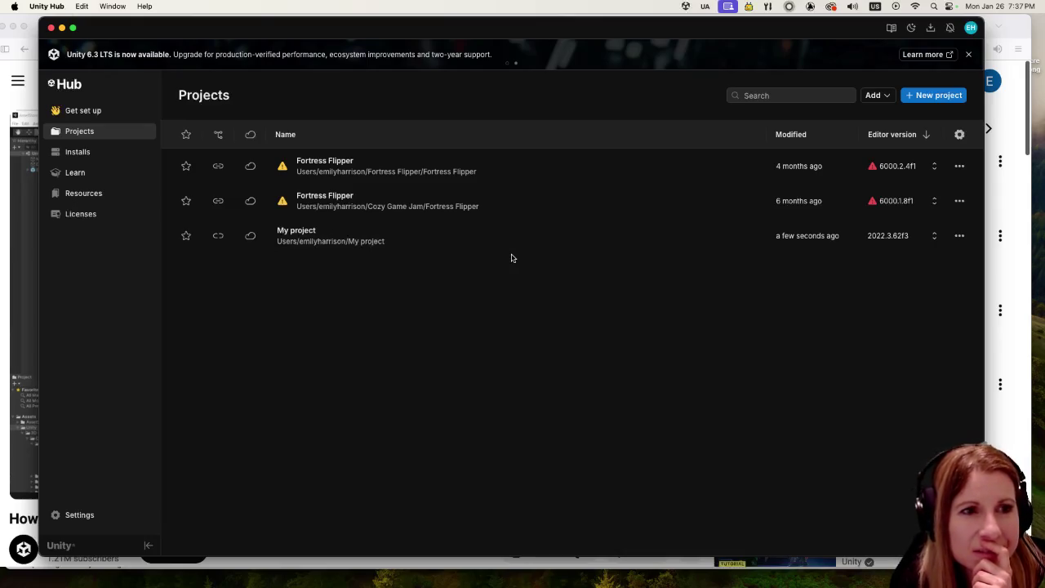
pyautogui.click(513, 237)
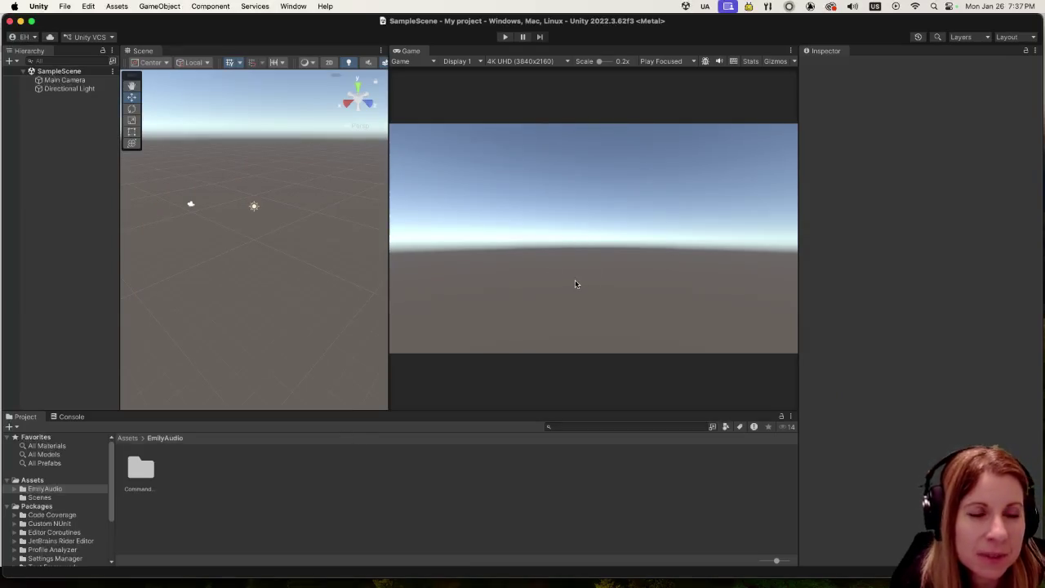
pyautogui.click(141, 469)
pyautogui.click(256, 5)
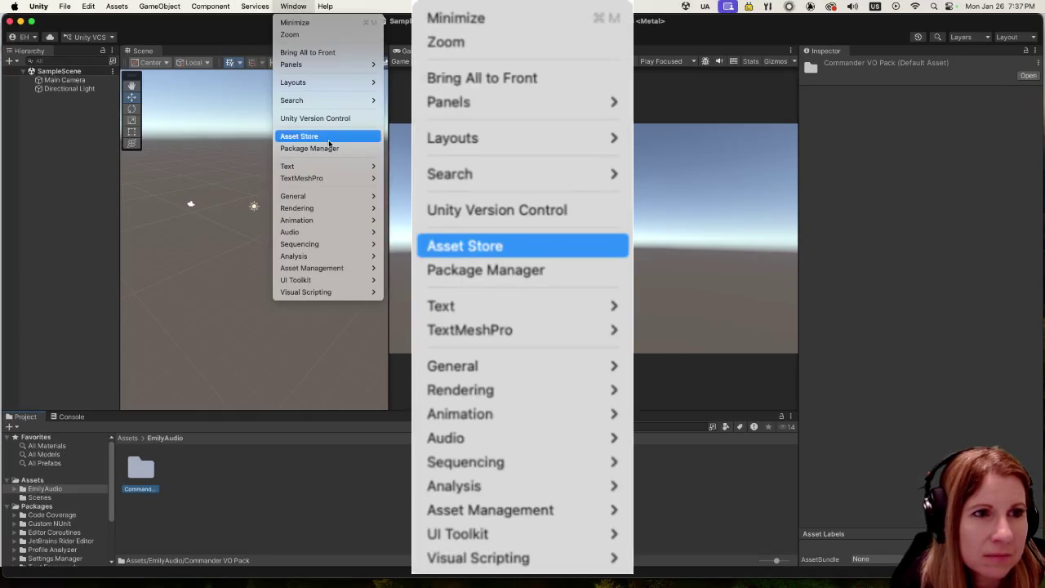
pyautogui.click(326, 151)
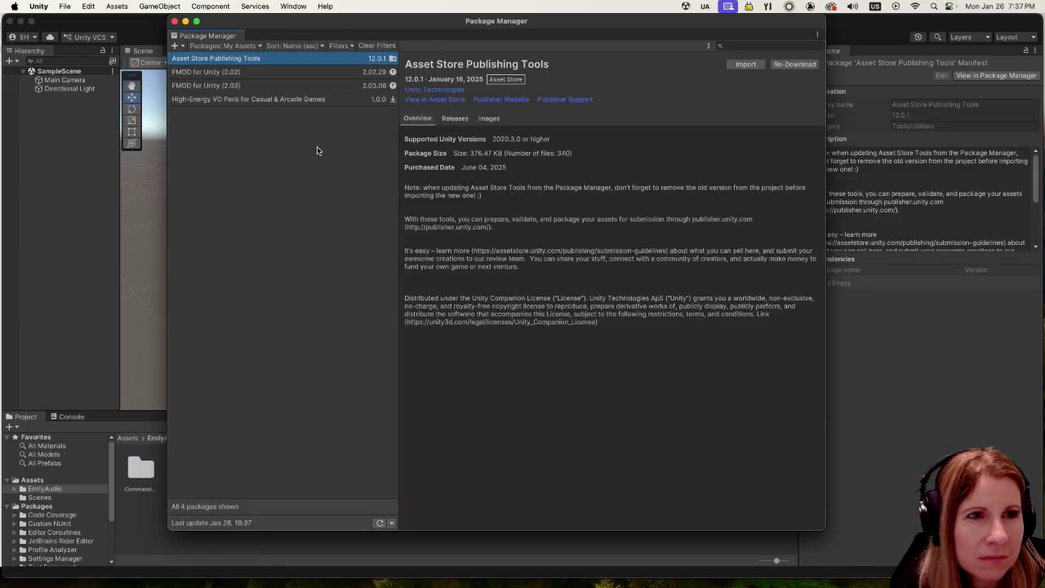
pyautogui.click(174, 20)
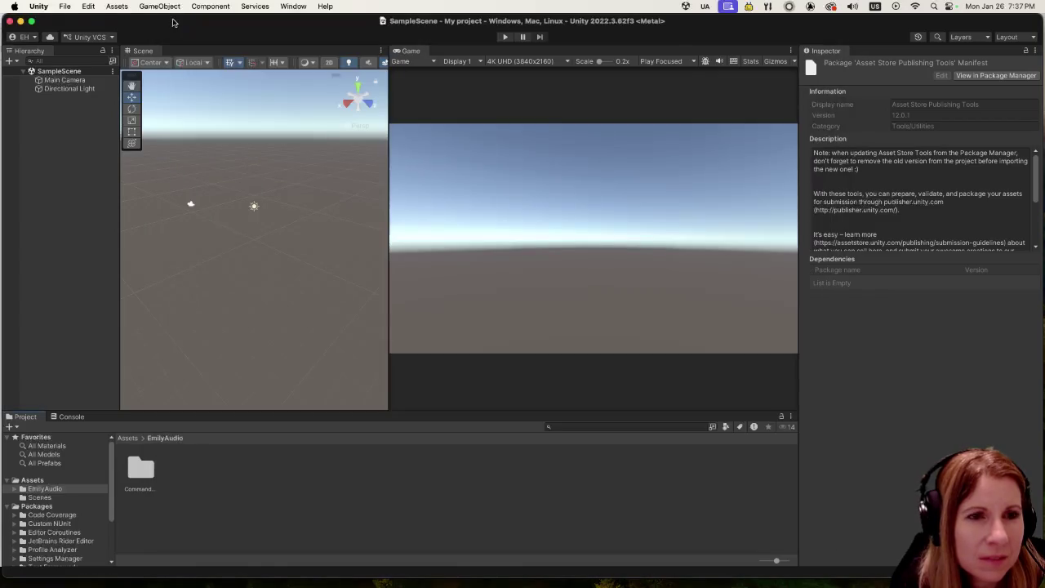
pyautogui.click(159, 6)
pyautogui.moveTo(119, 6)
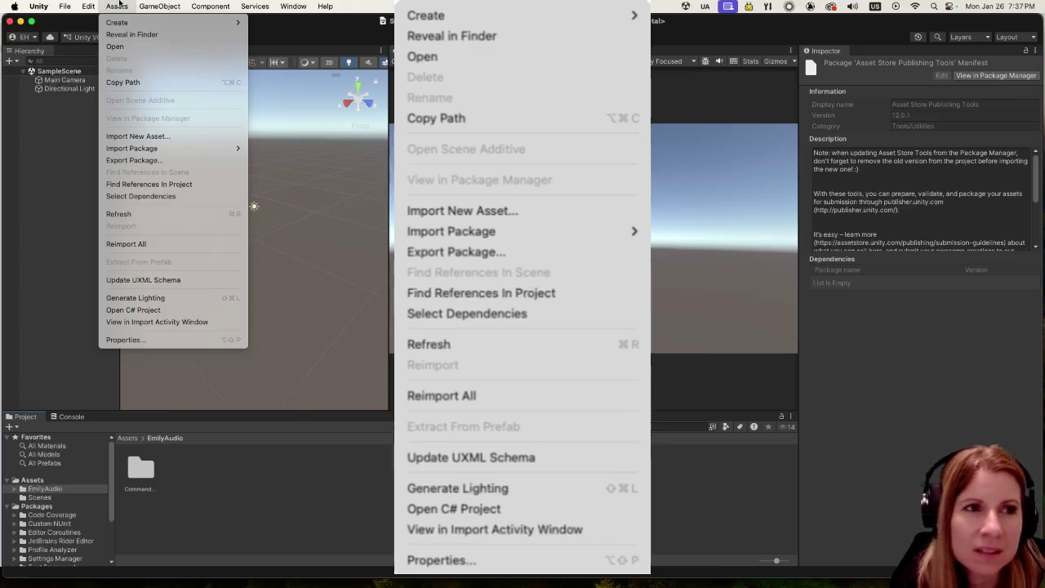
pyautogui.click(119, 6)
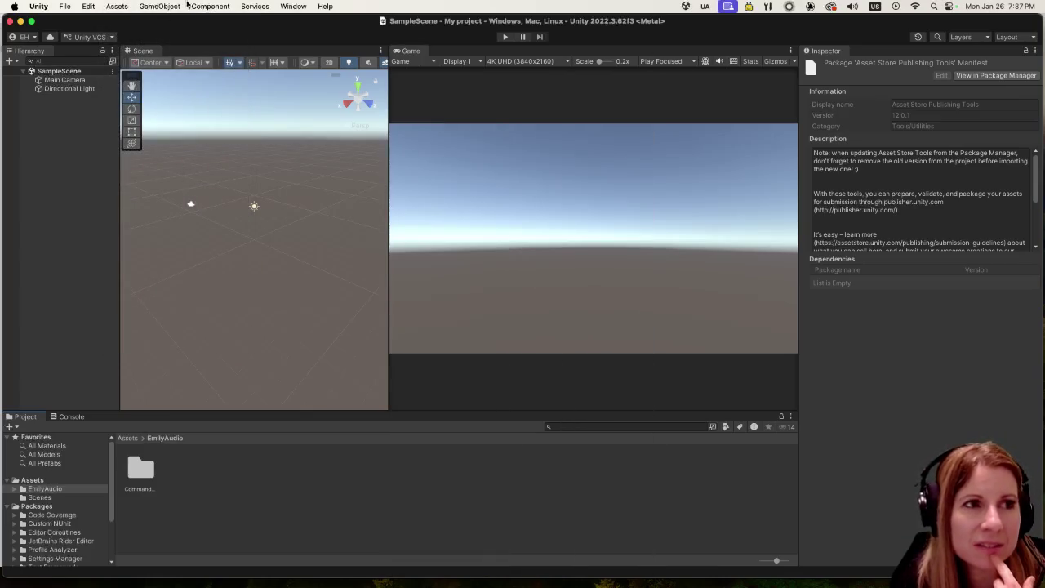
pyautogui.click(256, 4)
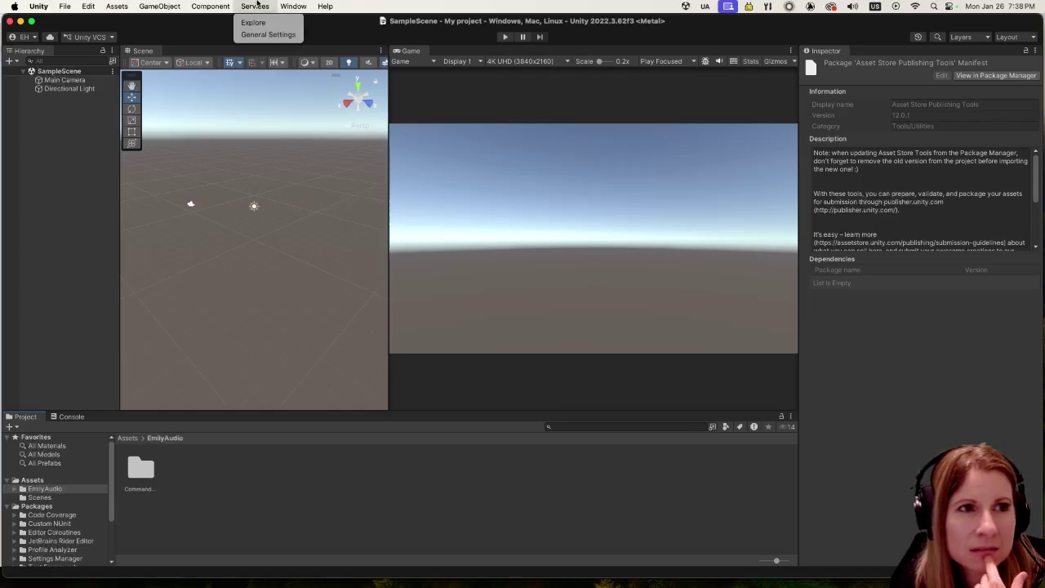
pyautogui.moveTo(221, 5)
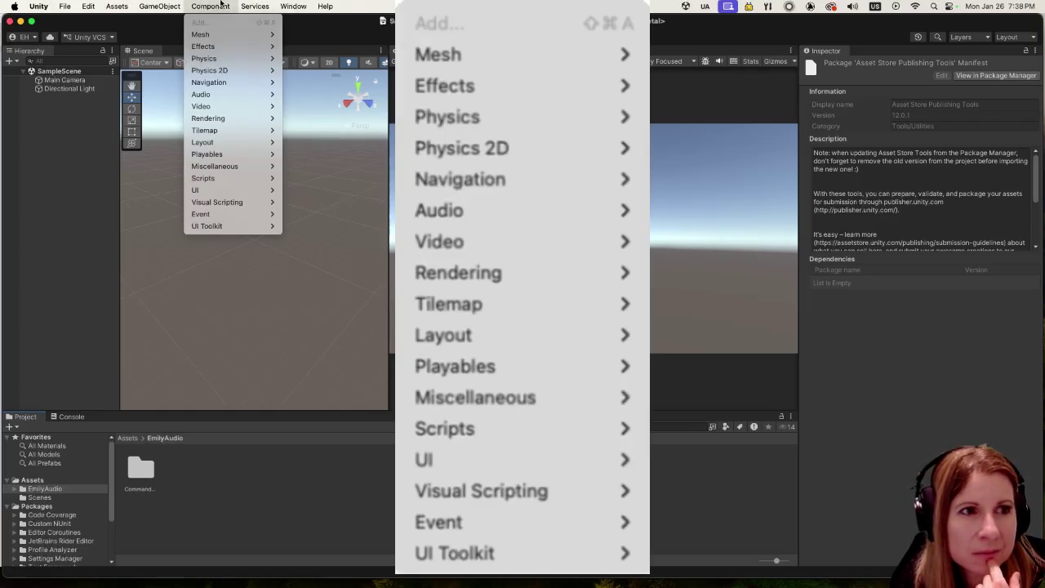
pyautogui.moveTo(181, 4)
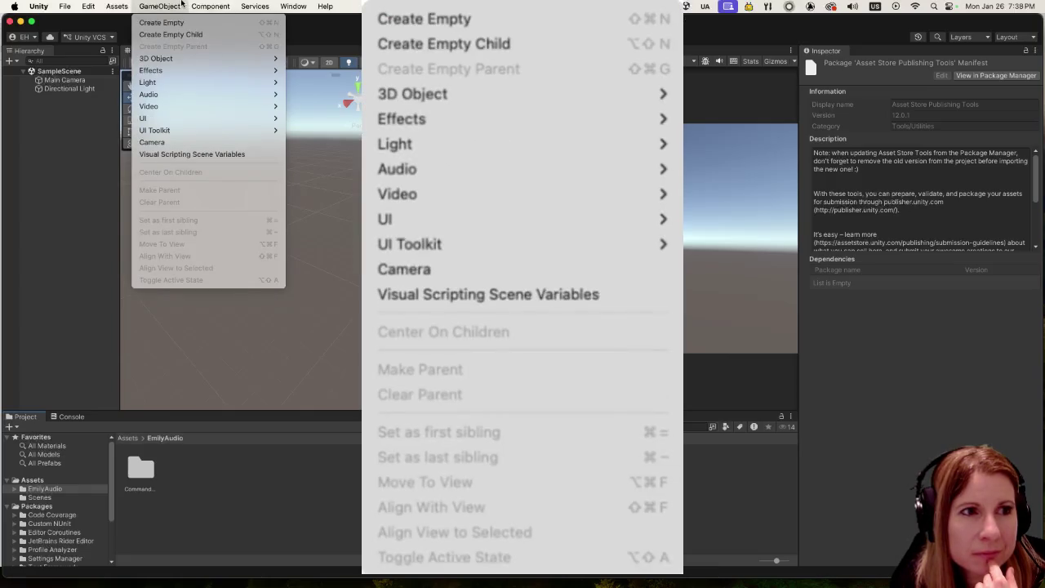
pyautogui.moveTo(122, 5)
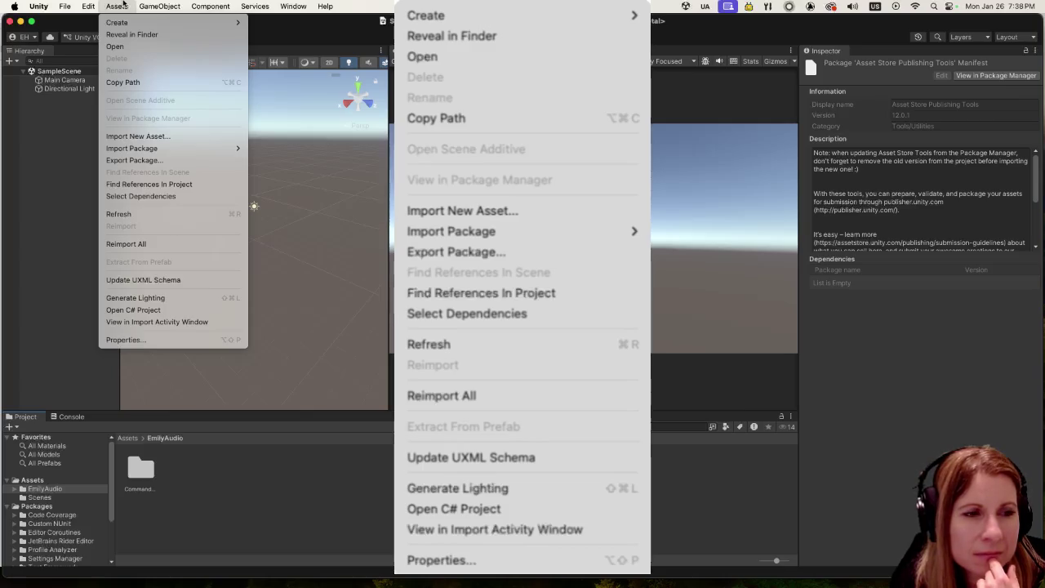
pyautogui.press('Escape')
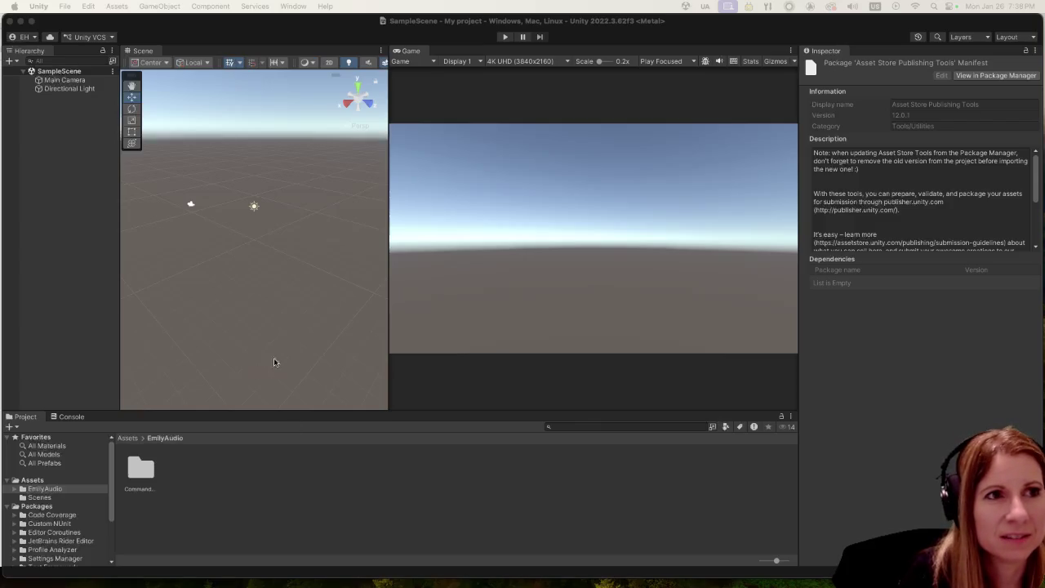
pyautogui.click(249, 32)
pyautogui.click(255, 5)
pyautogui.click(262, 5)
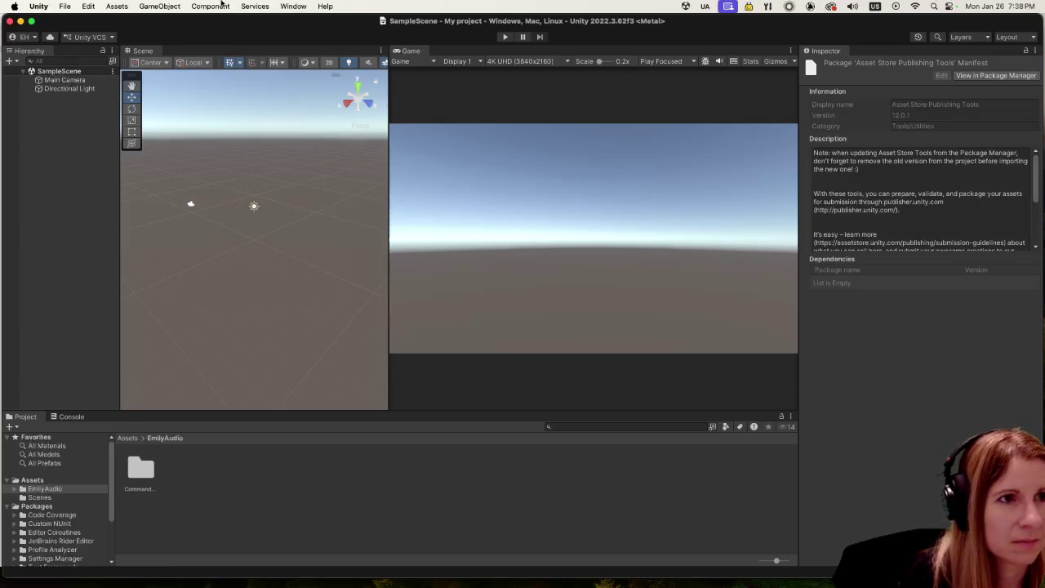
pyautogui.click(141, 468)
# Step: Show the Commander VO Pack folder's context menu, then dismiss it without choosing an action
pyautogui.rightClick(142, 468)
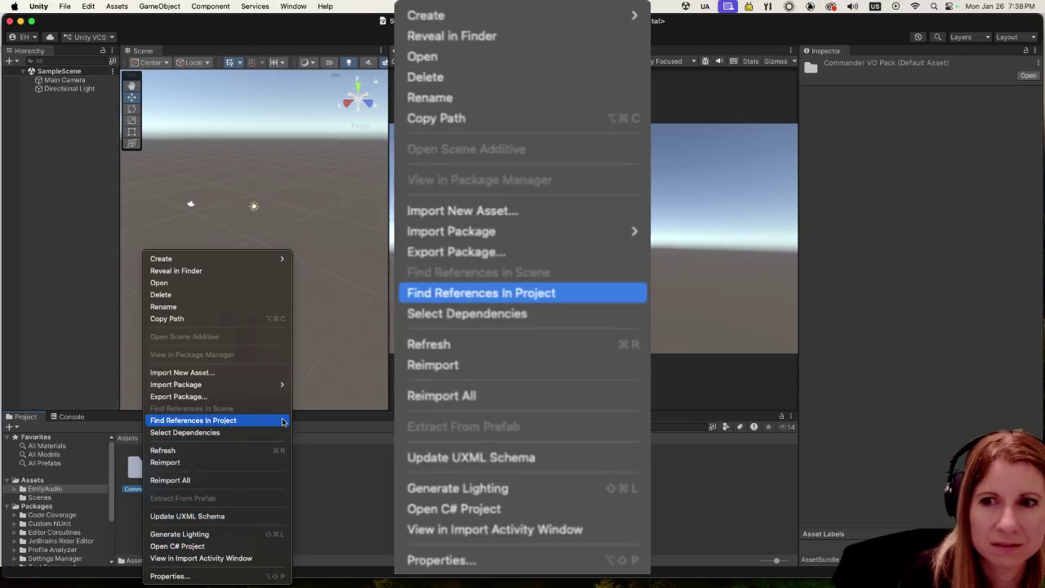
pyautogui.click(375, 511)
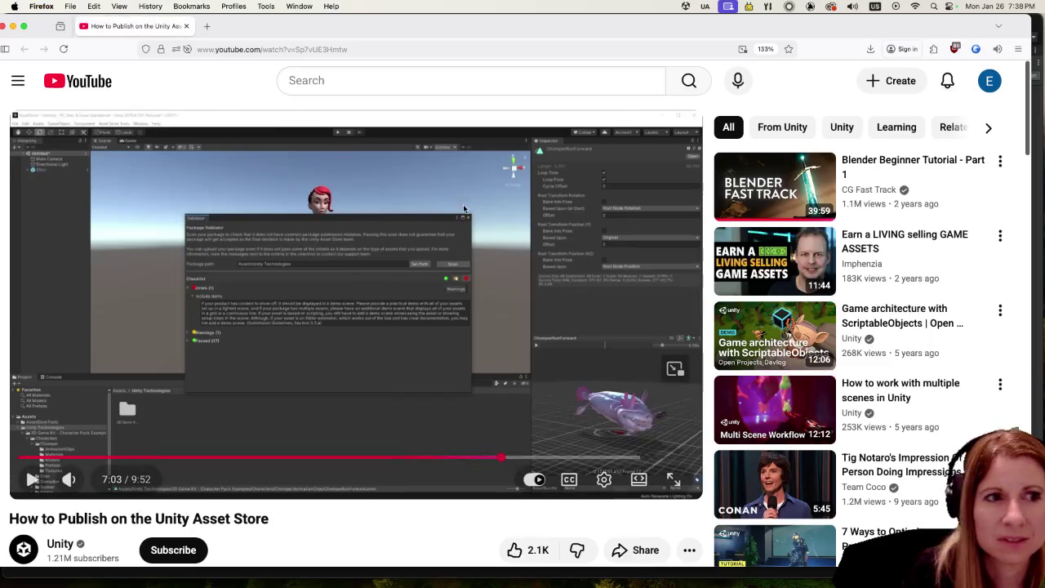
# Step: Rewind the tutorial to about 5:29, pause at the Package Validator scene, then return to Unity
pyautogui.moveTo(384, 459); pyautogui.dragTo(457, 457)
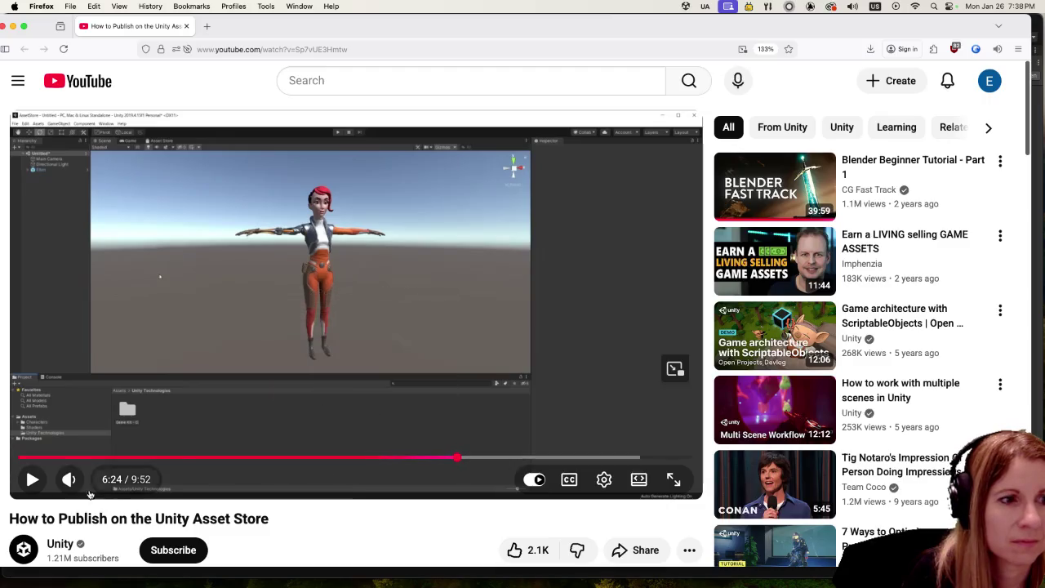
pyautogui.click(25, 481)
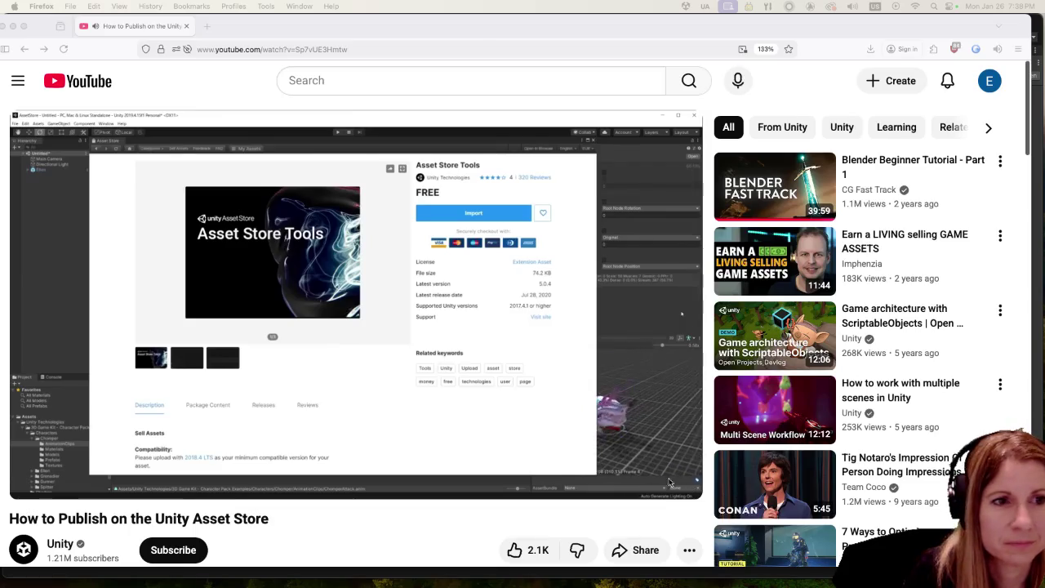
pyautogui.moveTo(261, 404)
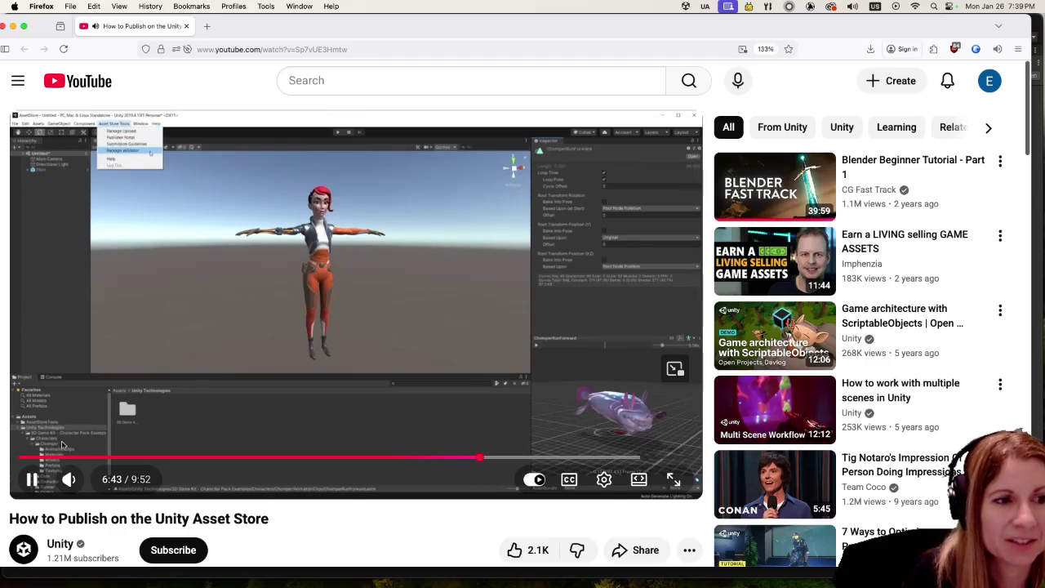
pyautogui.press('space')
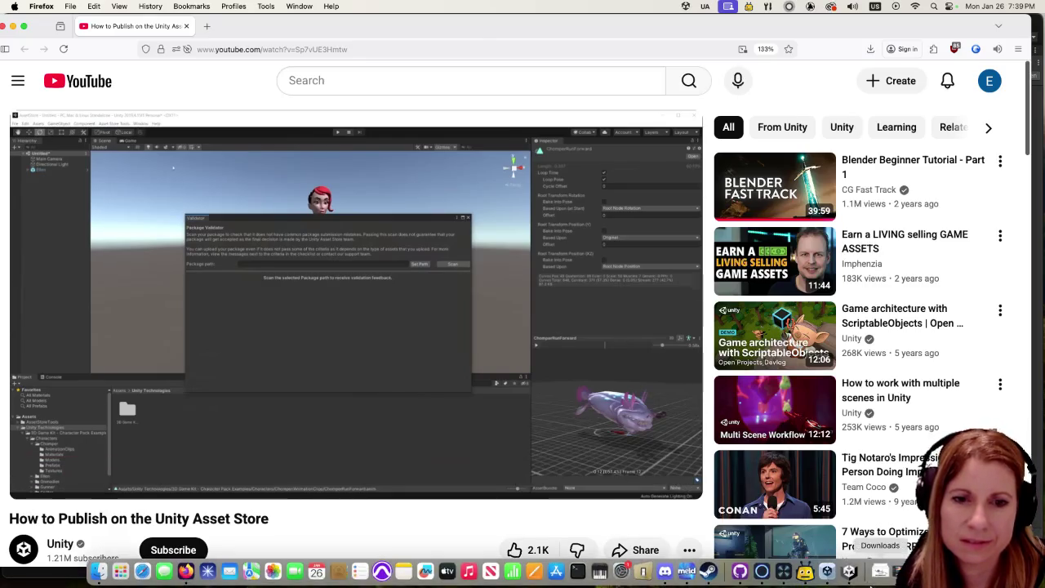
pyautogui.click(849, 583)
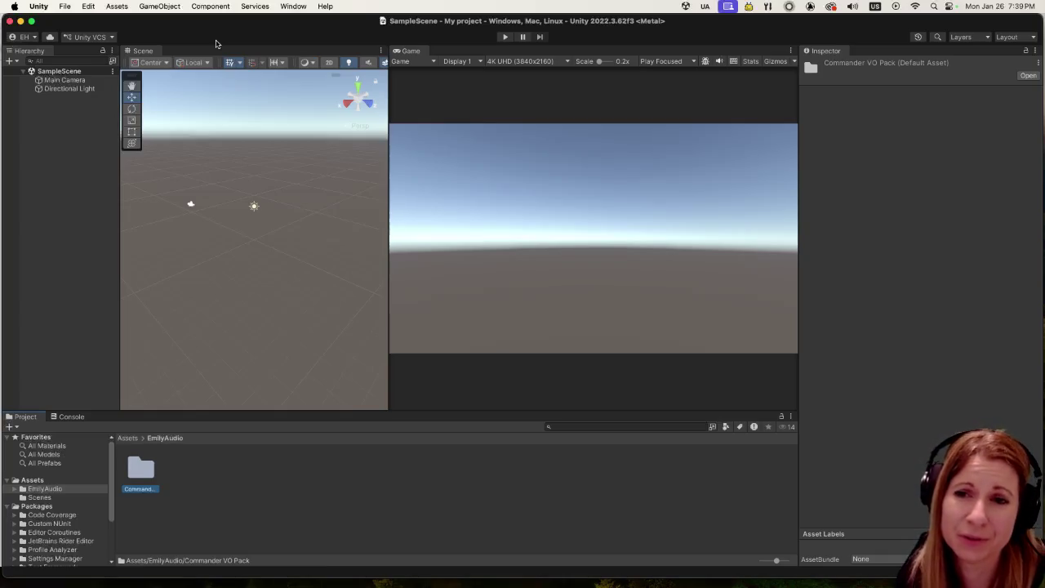
pyautogui.click(301, 4)
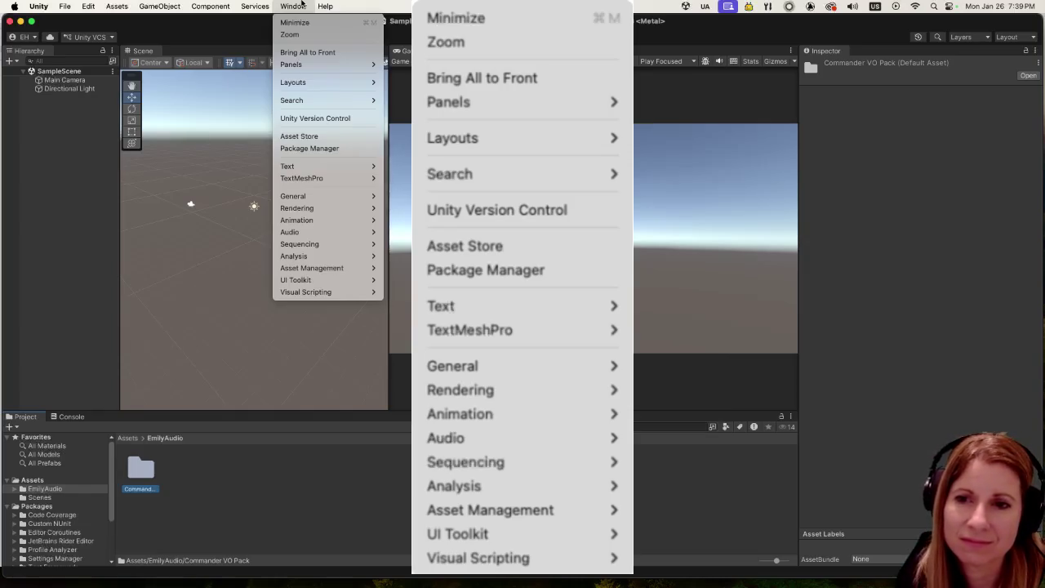
pyautogui.click(302, 4)
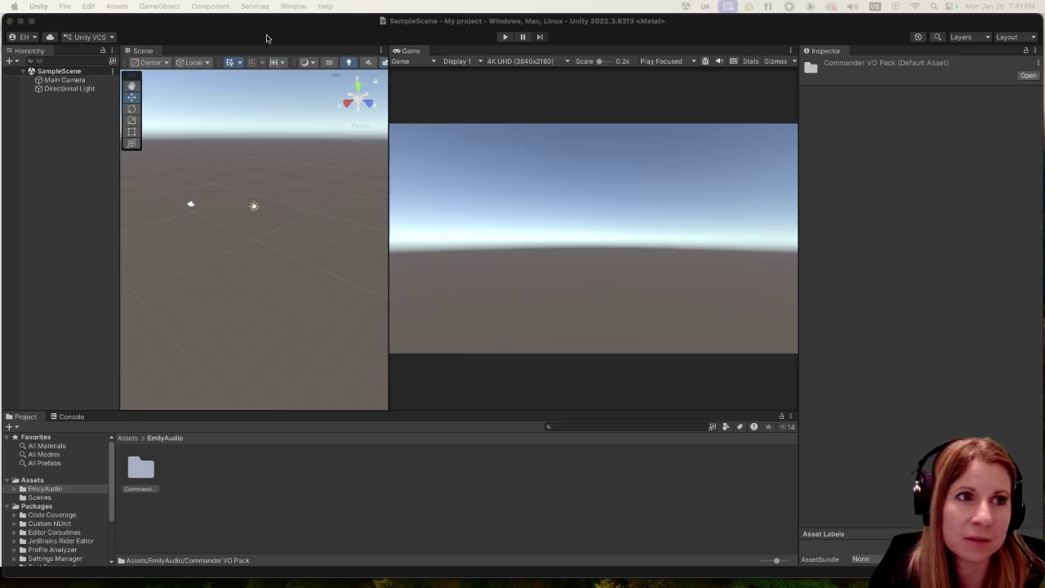
pyautogui.click(231, 34)
pyautogui.click(160, 4)
pyautogui.moveTo(116, 5)
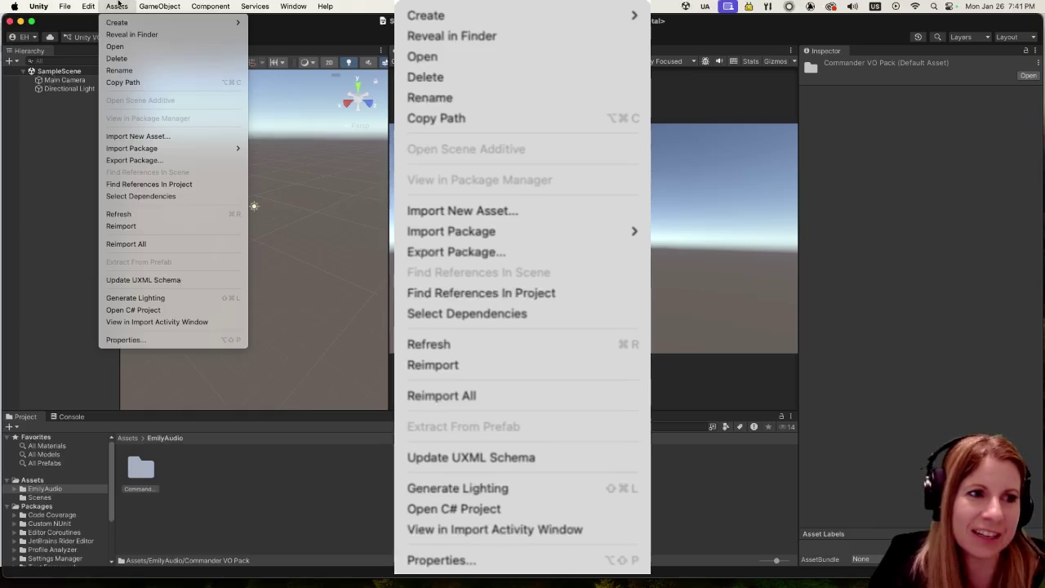
pyautogui.moveTo(194, 5)
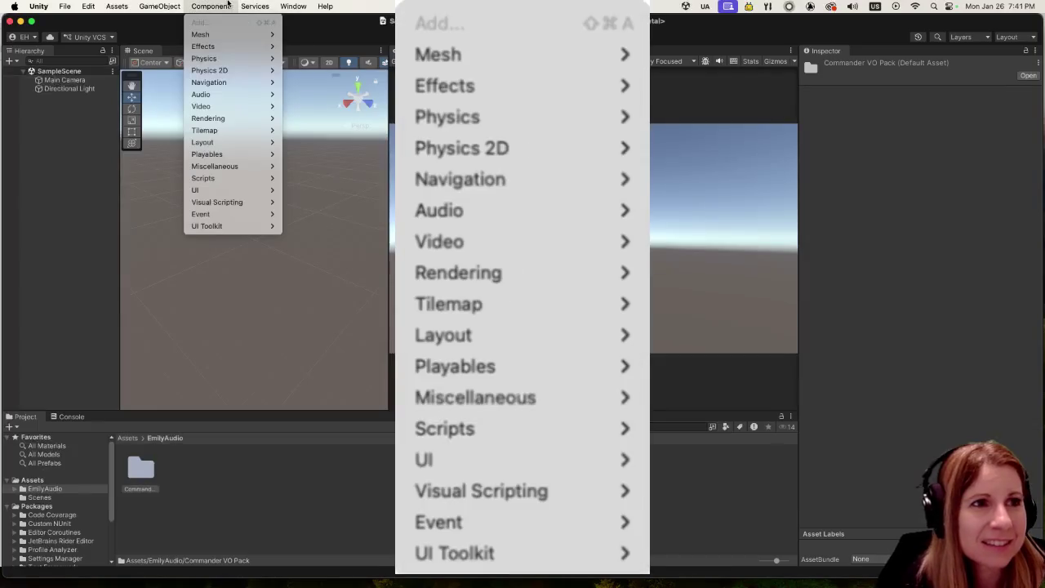
pyautogui.click(228, 5)
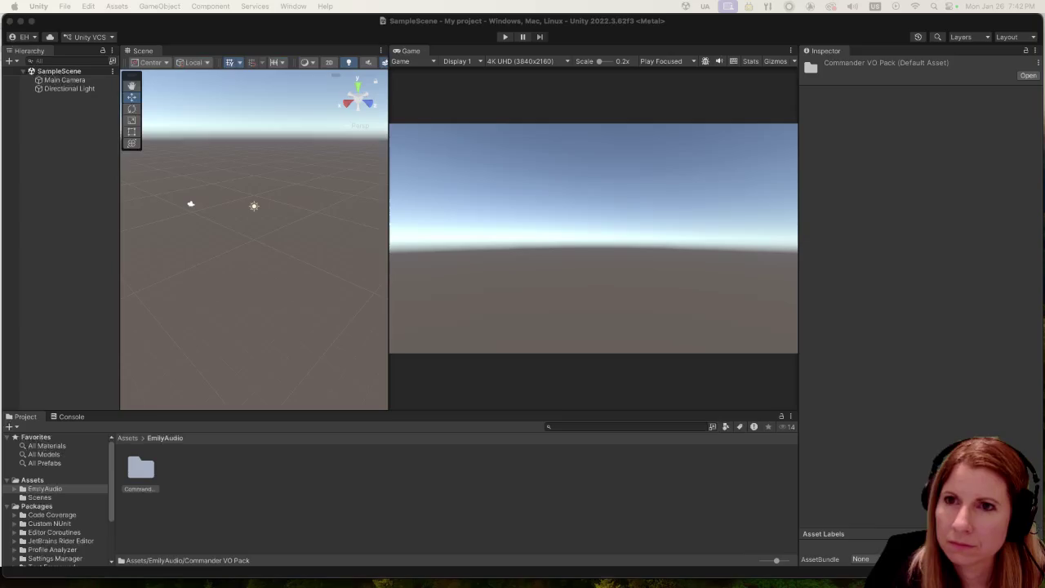
pyautogui.press('super+Tab')
pyautogui.moveTo(373, 133); pyautogui.dragTo(237, 89)
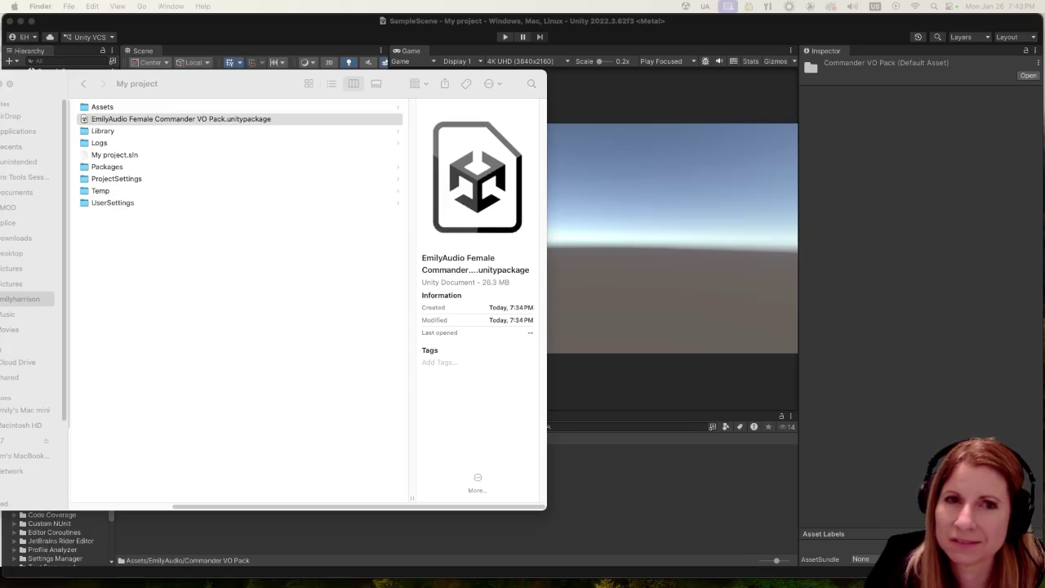
# Step: Bring the Unity editor back in front of Finder and open the Window menu
pyautogui.click(713, 41)
pyautogui.click(277, 5)
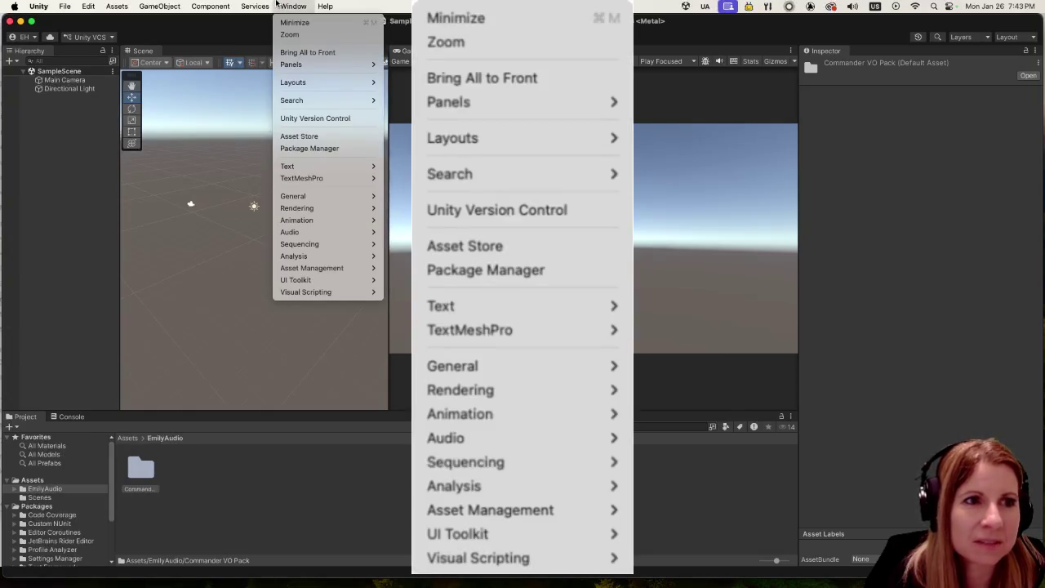
pyautogui.click(277, 135)
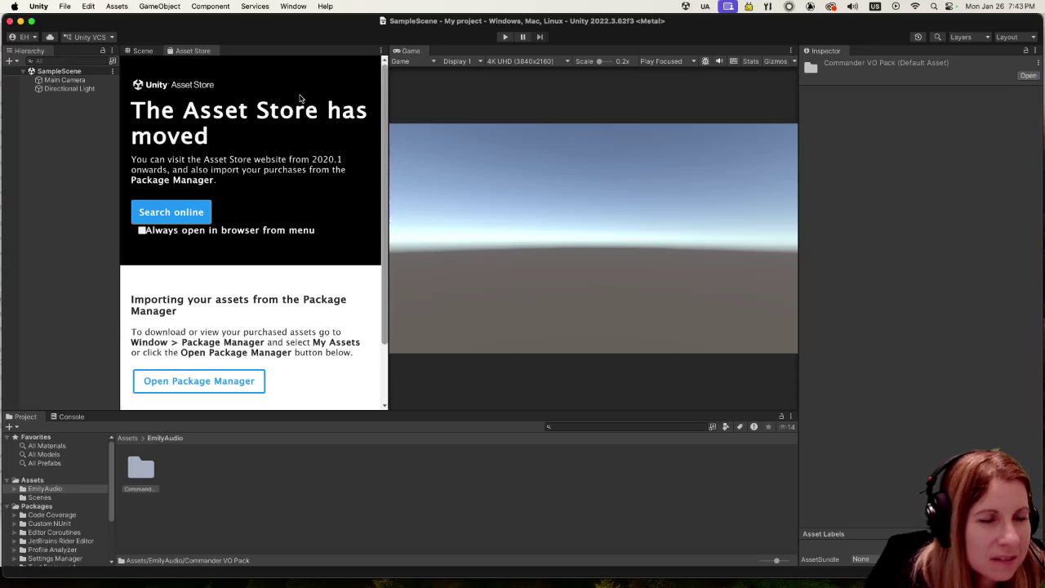
pyautogui.scroll(-3, 353, 211)
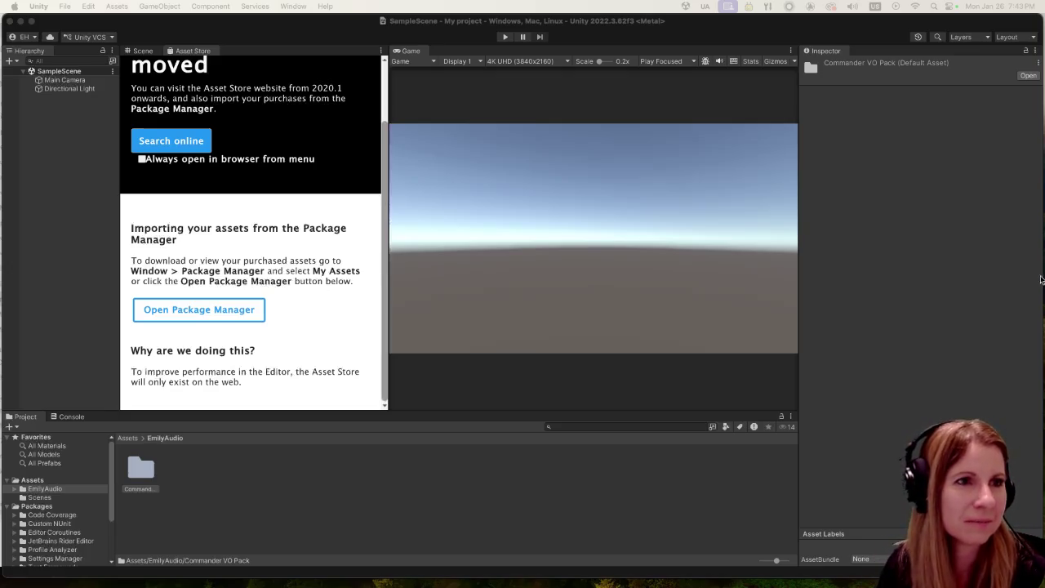
pyautogui.scroll(3, 362, 229)
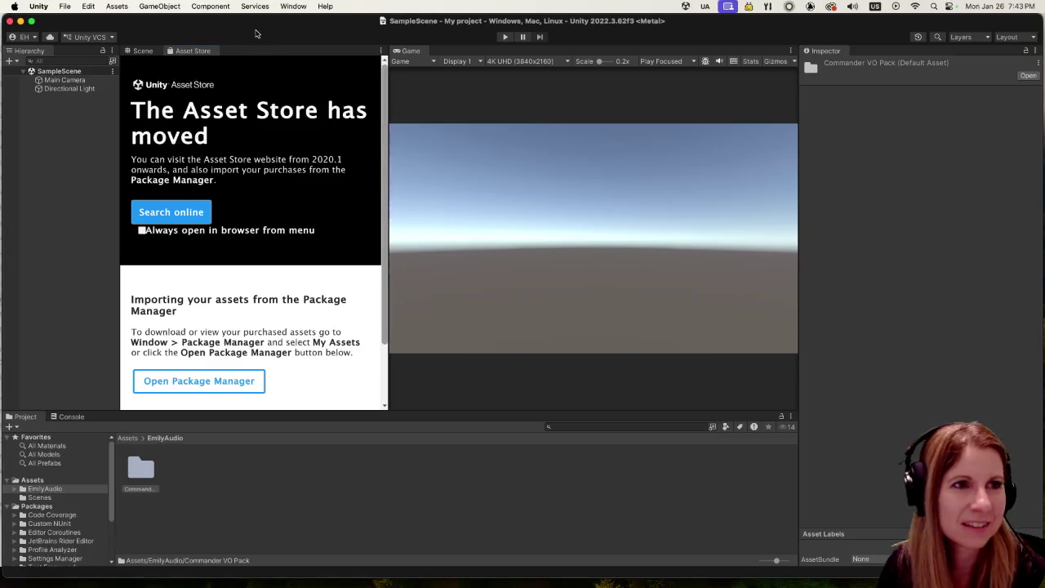
pyautogui.click(388, 475)
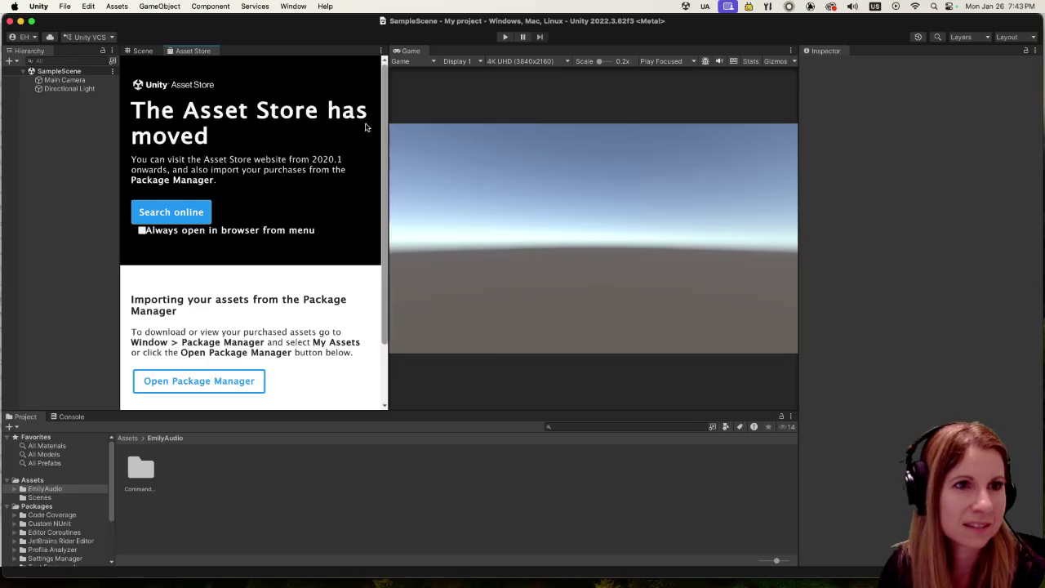
pyautogui.scroll(-2, 382, 122)
pyautogui.scroll(2, 382, 122)
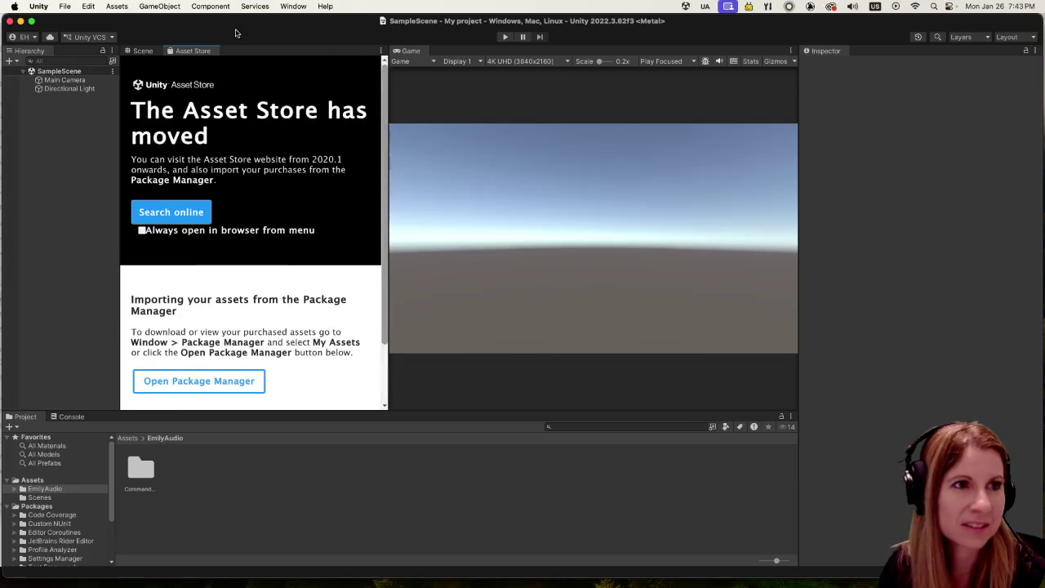
pyautogui.click(145, 51)
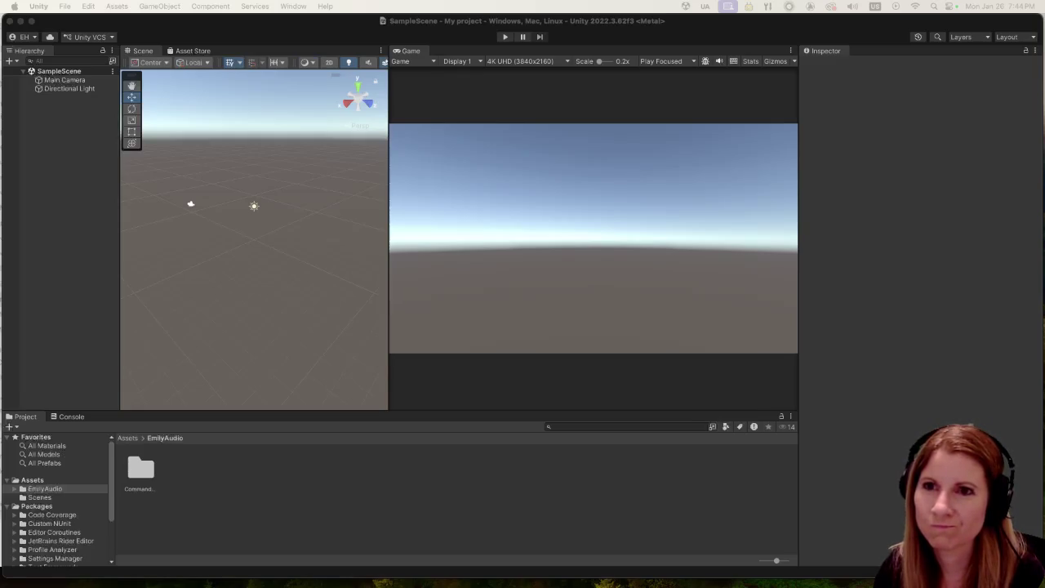
pyautogui.press('super+Tab')
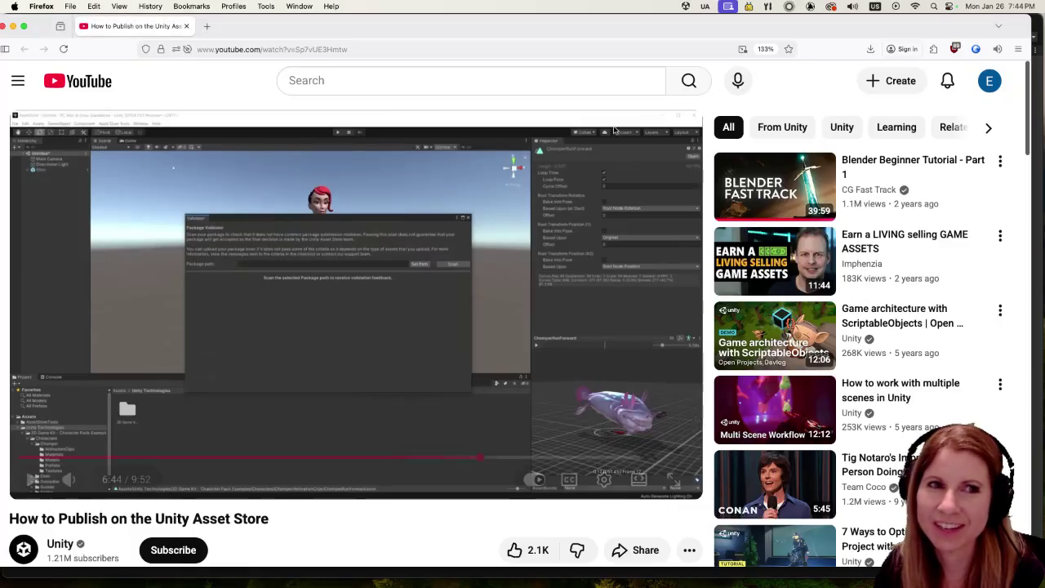
# Step: Play the tutorial's Package Validator section, skipping ahead to the 7:24 publisher login, then return to Unity
pyautogui.click(32, 479)
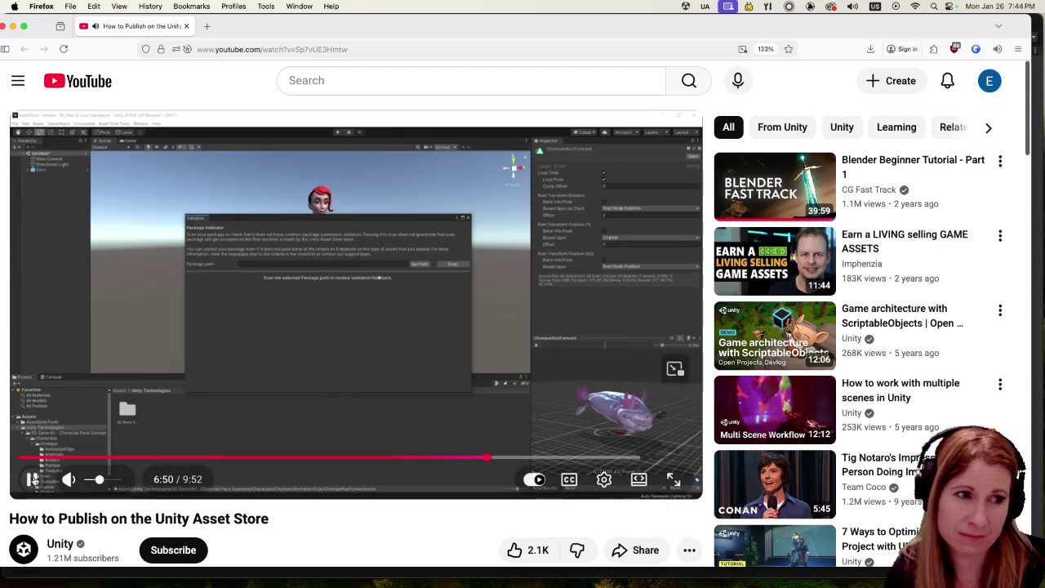
pyautogui.click(33, 480)
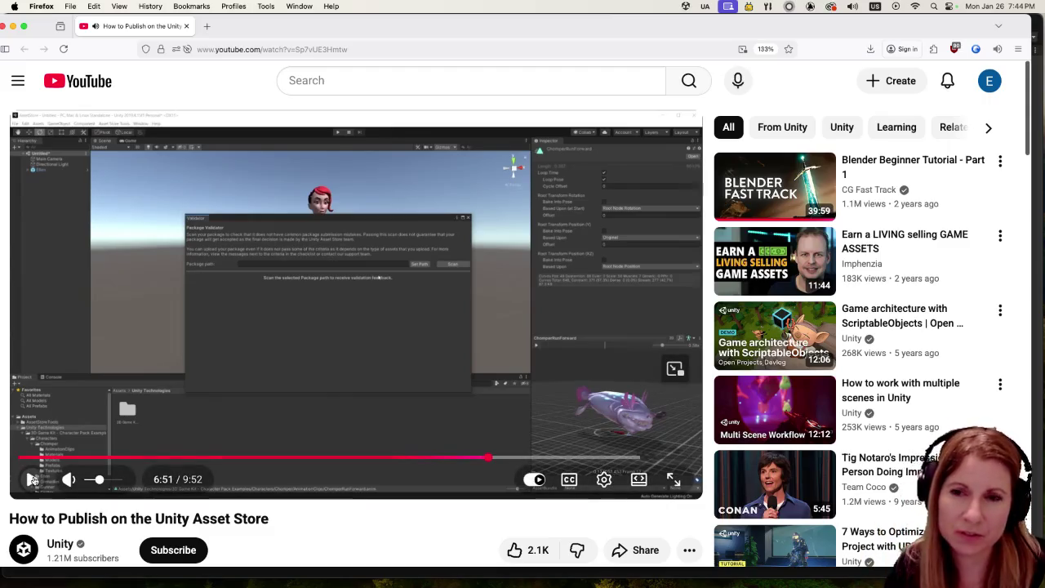
pyautogui.click(33, 480)
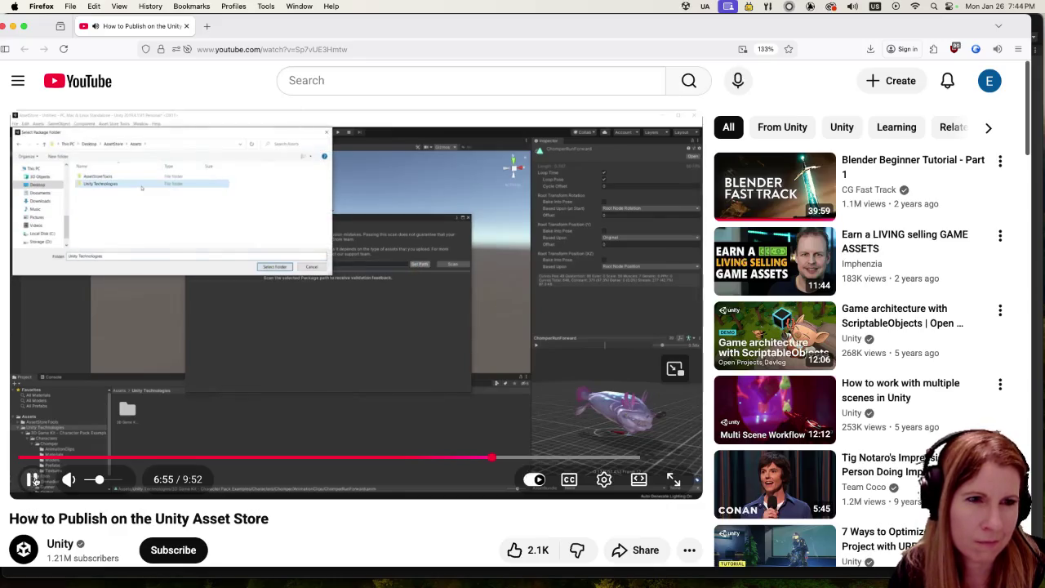
pyautogui.click(32, 480)
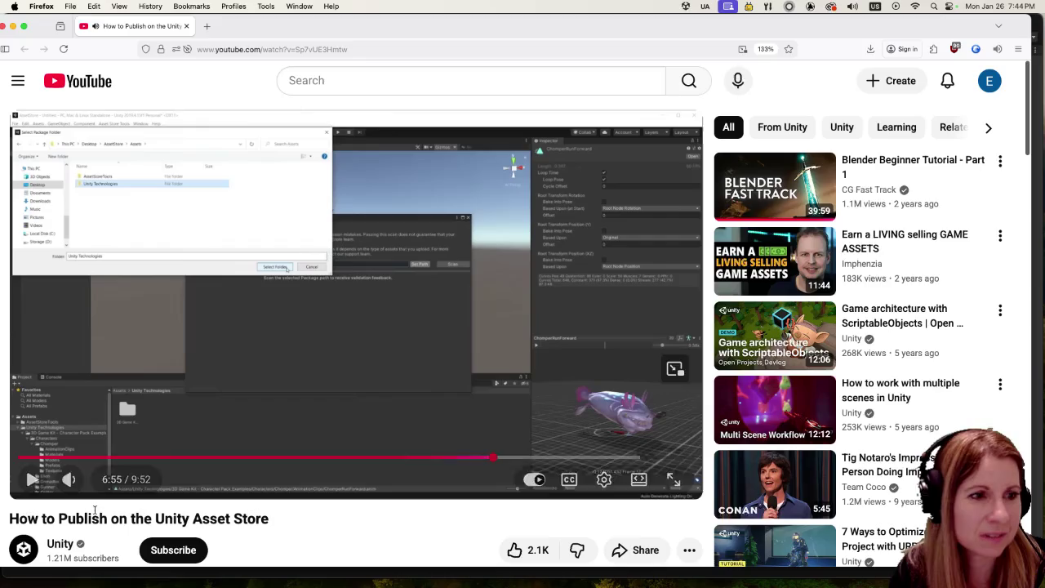
pyautogui.click(31, 479)
pyautogui.click(30, 479)
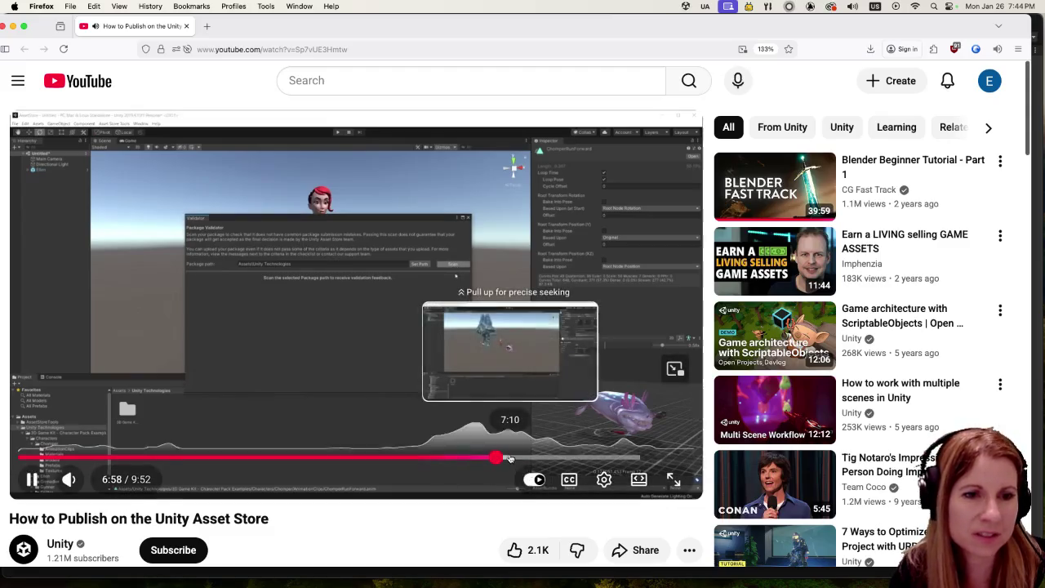
pyautogui.click(509, 458)
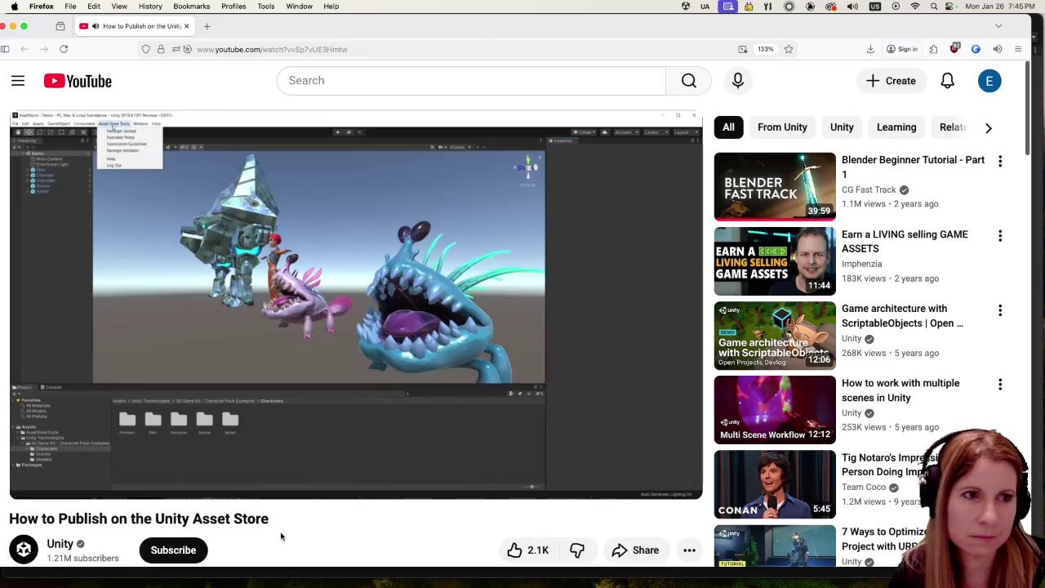
pyautogui.click(33, 480)
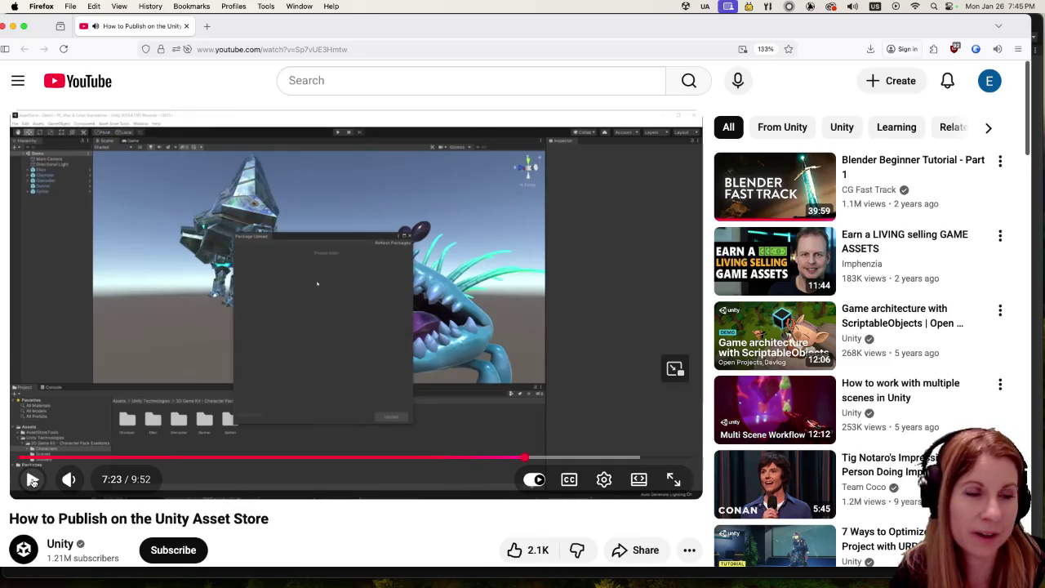
pyautogui.click(33, 480)
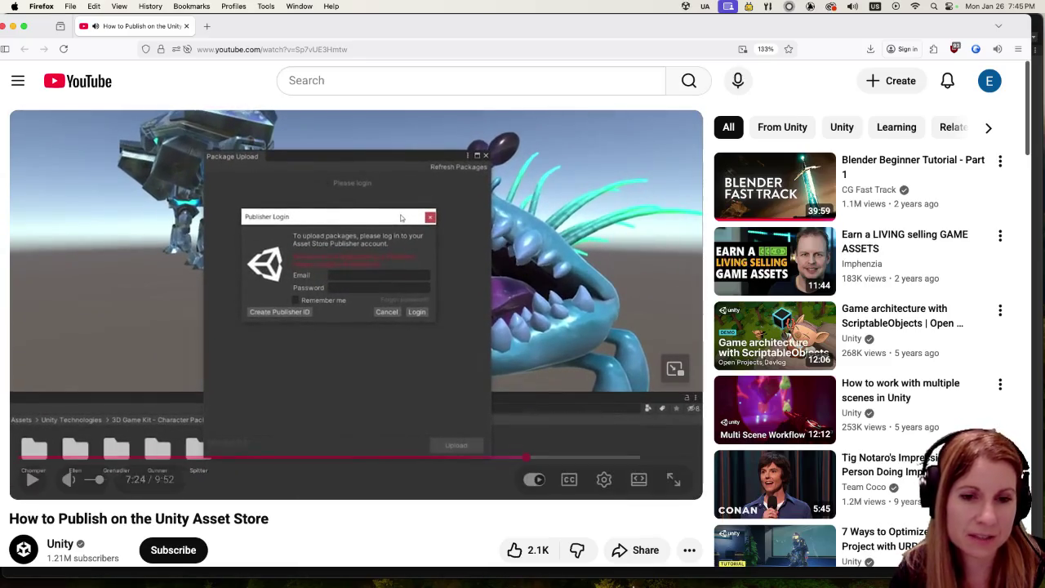
pyautogui.click(827, 571)
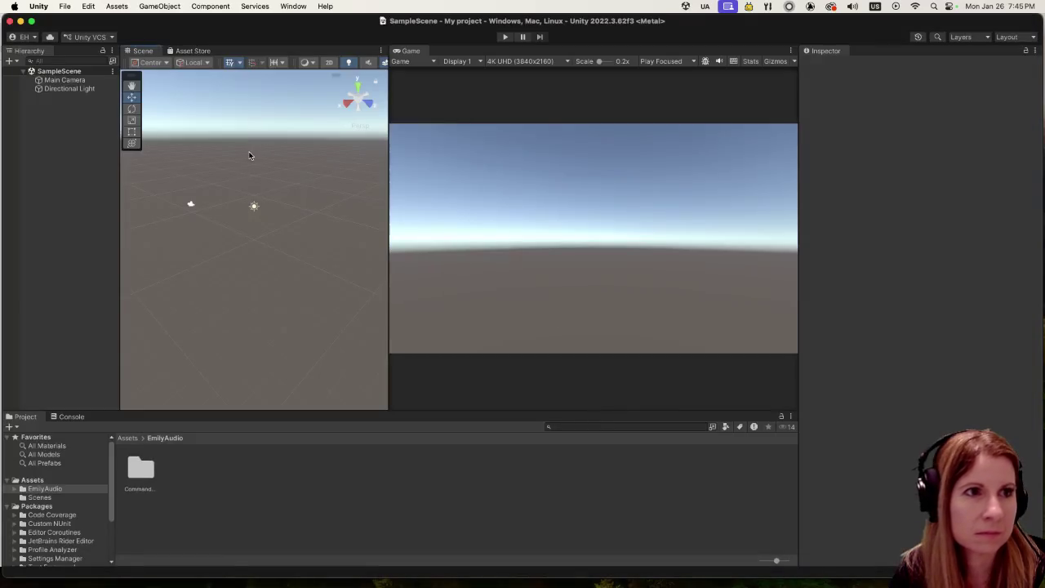
# Step: Open Window > Asset Store and scroll its notice about the store moving to the web
pyautogui.click(109, 5)
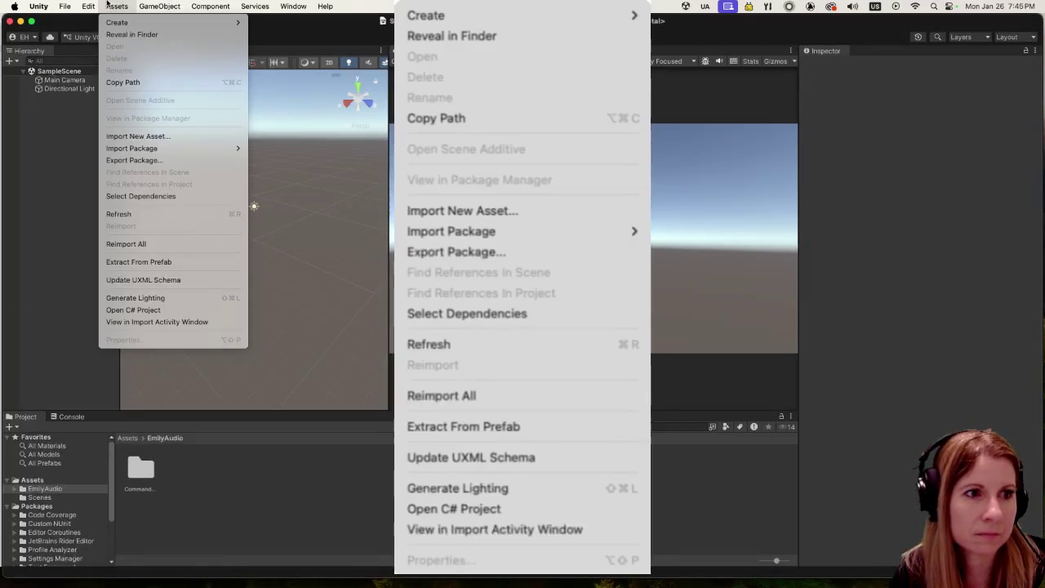
pyautogui.moveTo(290, 4)
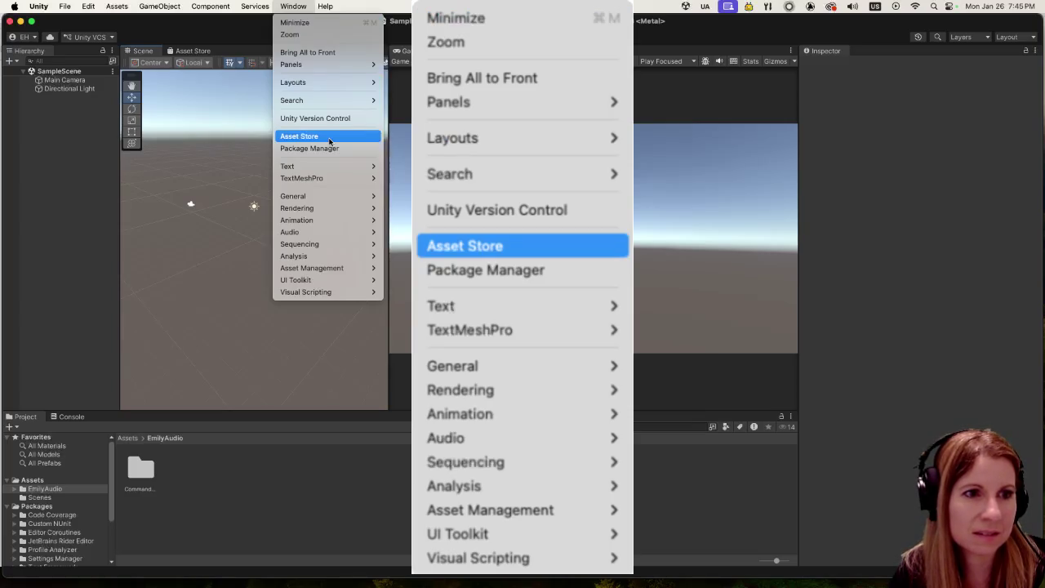
pyautogui.click(330, 142)
pyautogui.scroll(-2, 208, 367)
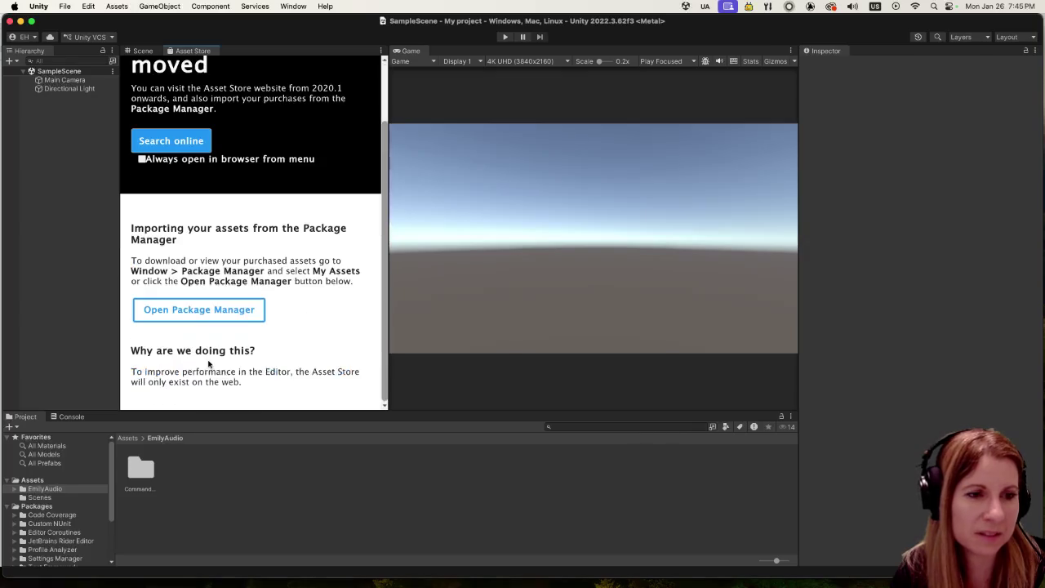
# Step: Open Package Manager's My Assets to view the Asset Store Publishing Tools 12.0.1 details
pyautogui.click(221, 315)
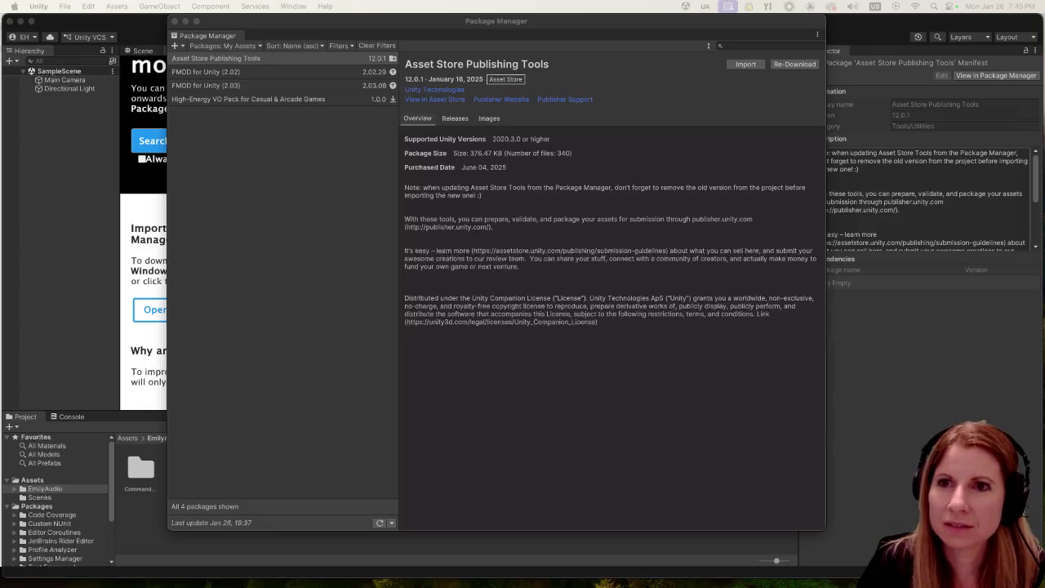
pyautogui.scroll(-15, 596, 406)
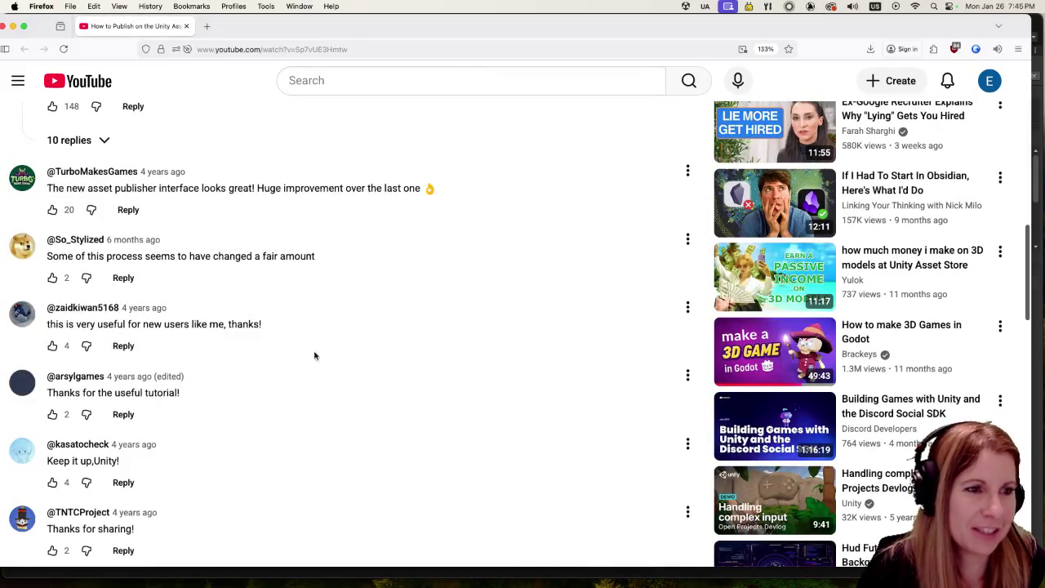
# Step: Scroll through the remaining comments under the YouTube publishing tutorial
pyautogui.scroll(-5, 310, 355)
pyautogui.scroll(-3, 347, 371)
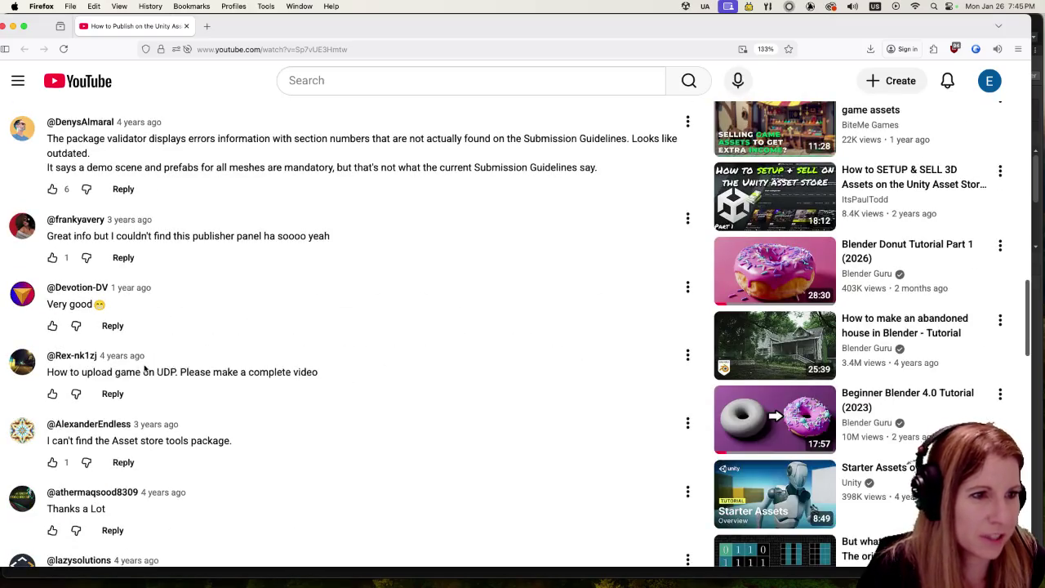
pyautogui.scroll(-10, 274, 402)
pyautogui.scroll(-1, 274, 402)
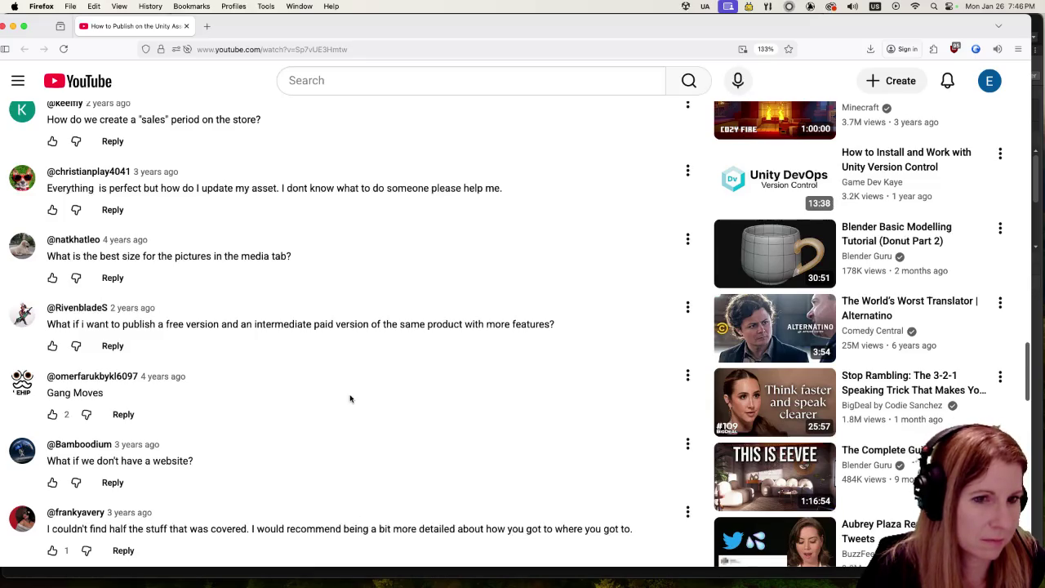
pyautogui.scroll(-3, 350, 398)
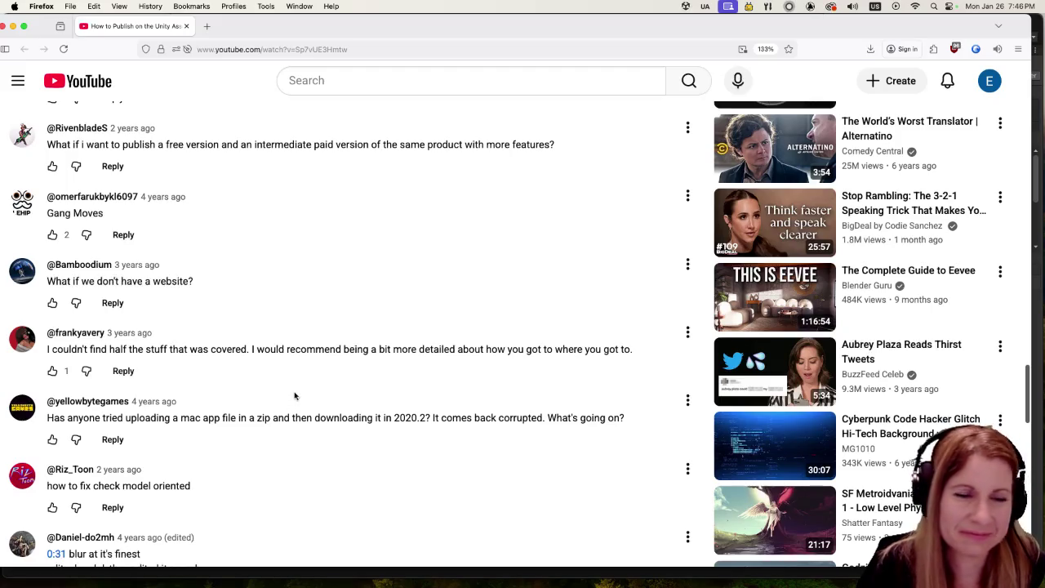
pyautogui.scroll(-5, 296, 395)
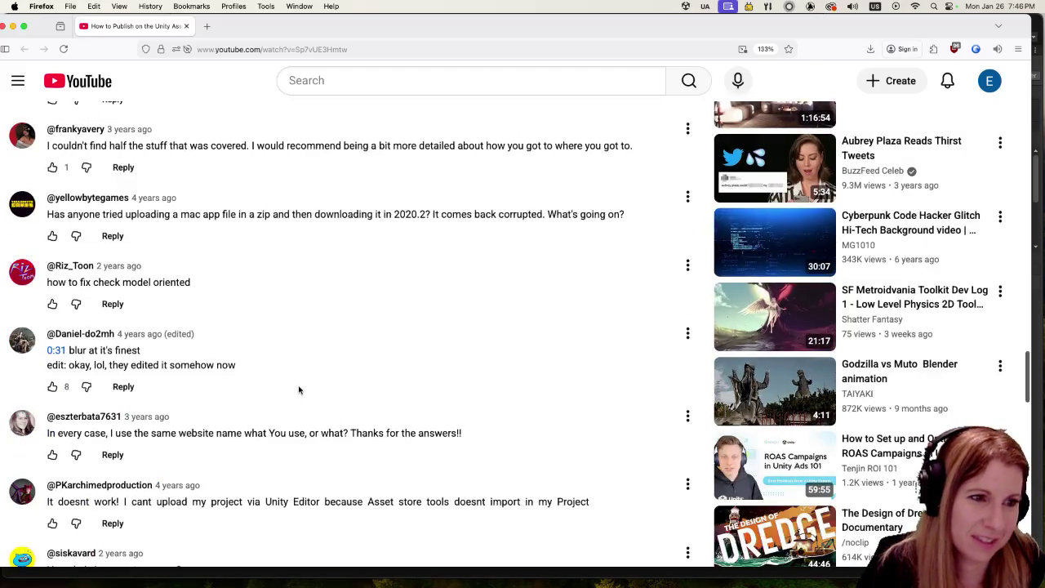
pyautogui.scroll(-5, 299, 390)
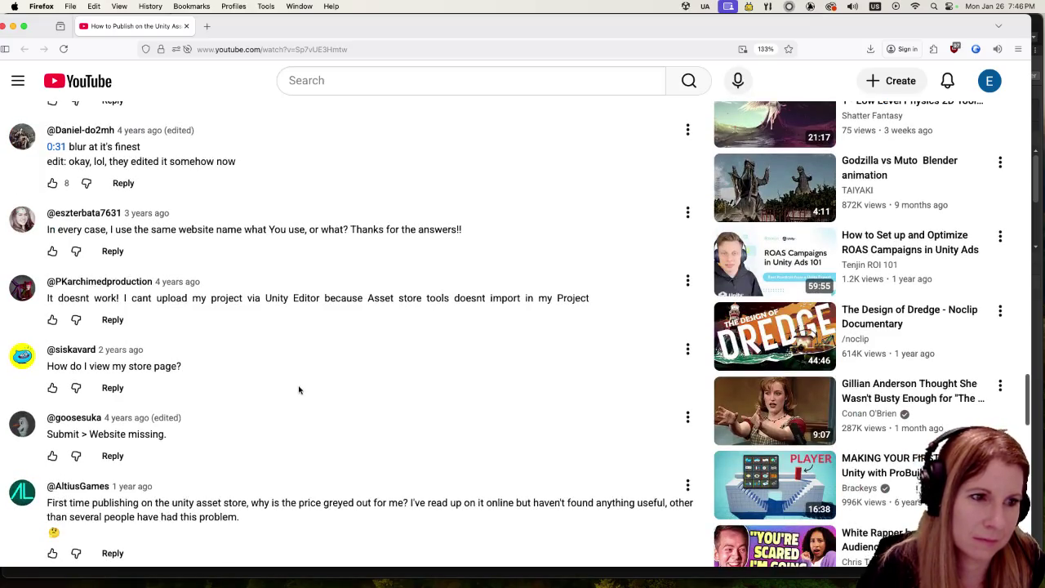
pyautogui.scroll(-8, 299, 390)
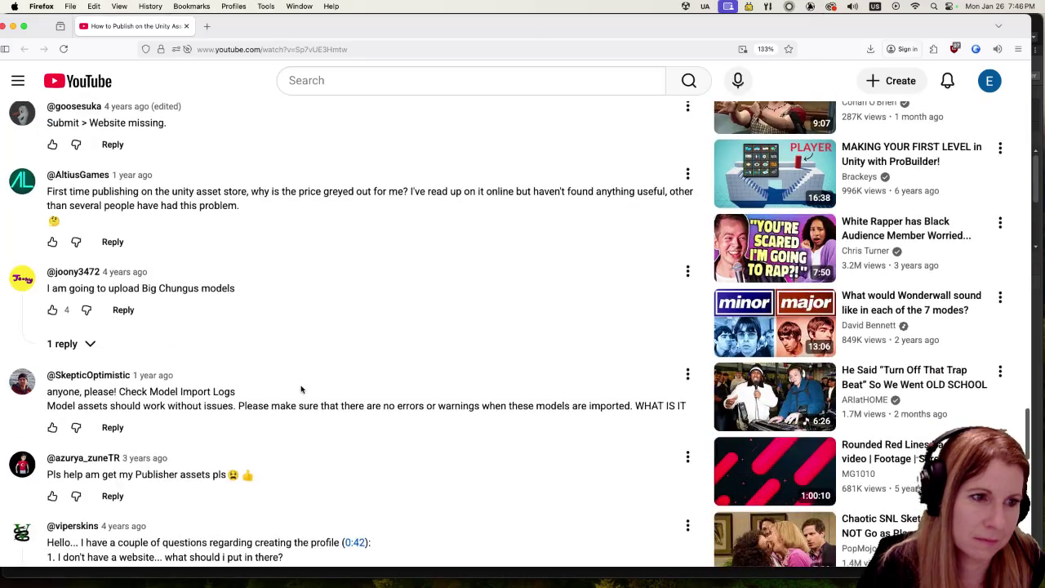
pyautogui.scroll(-8, 301, 389)
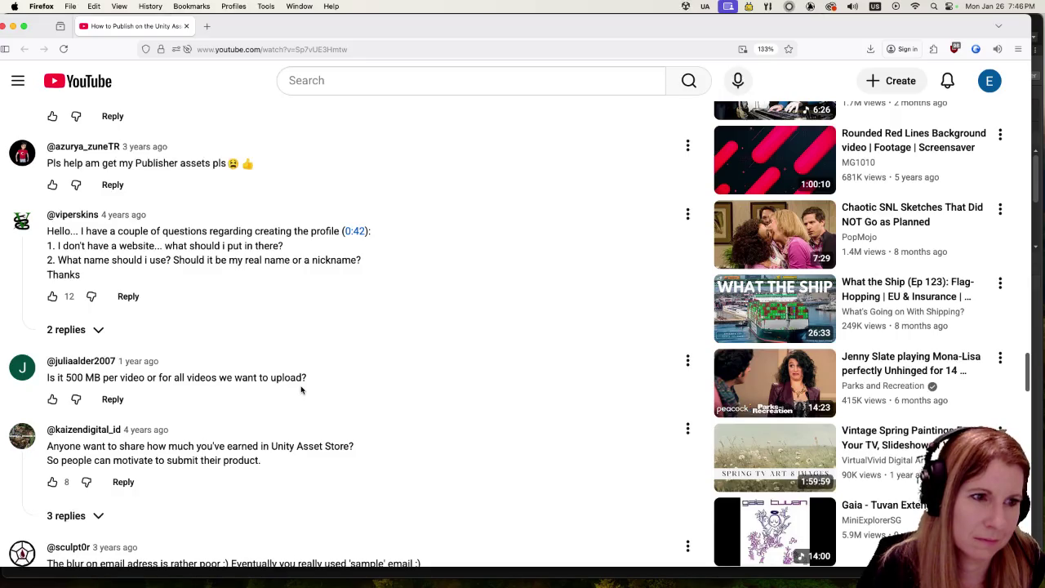
pyautogui.scroll(-20, 300, 390)
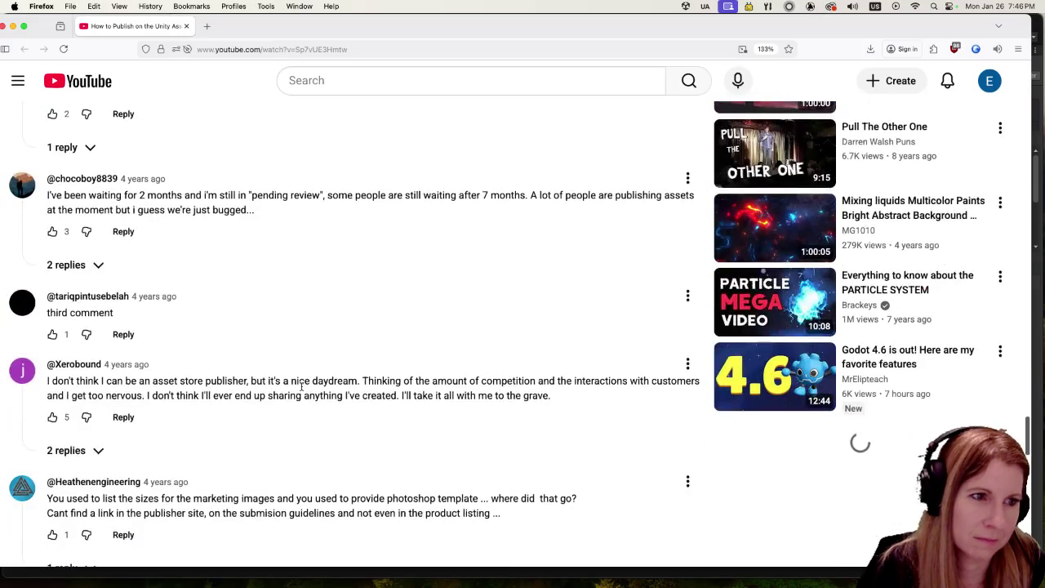
pyautogui.scroll(-11, 302, 392)
pyautogui.scroll(-10, 302, 394)
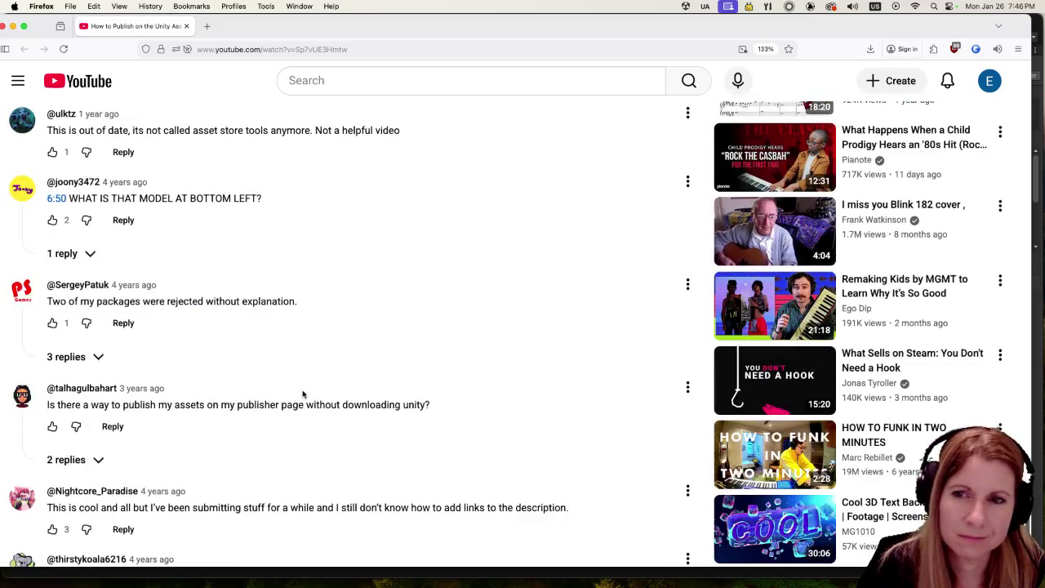
pyautogui.scroll(-7, 302, 394)
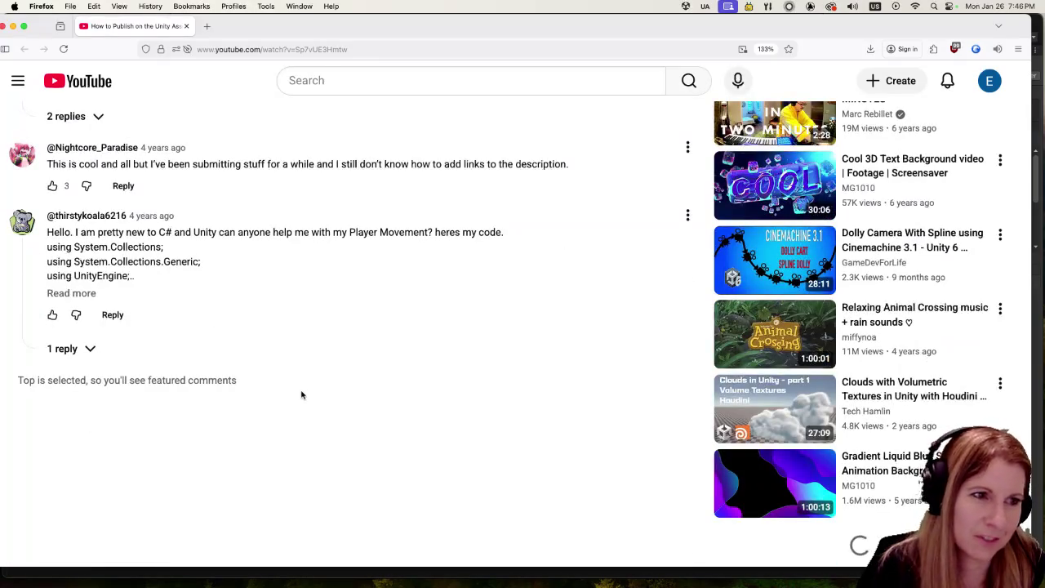
pyautogui.scroll(-10, 301, 395)
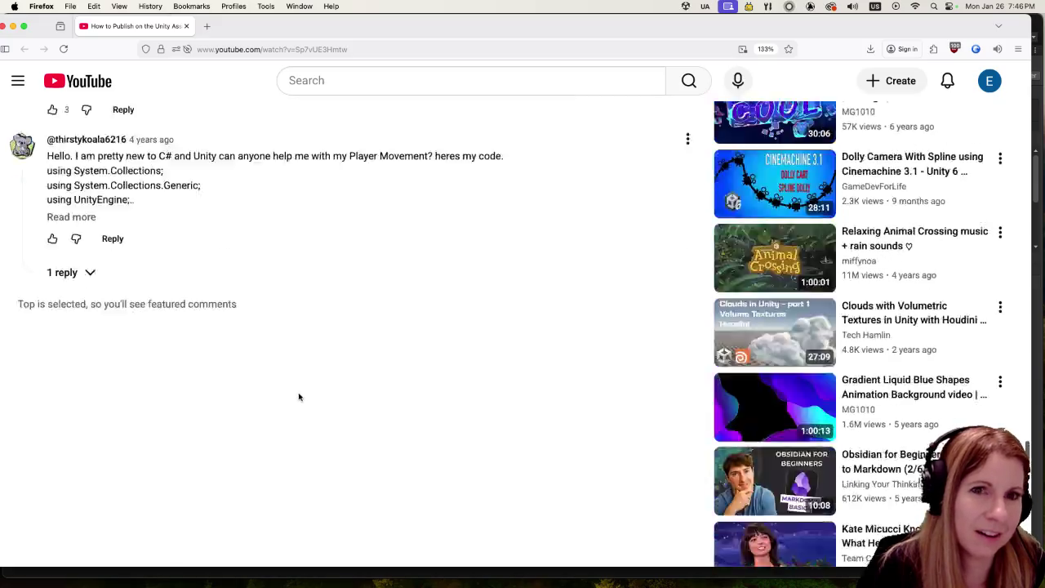
pyautogui.scroll(20, 308, 415)
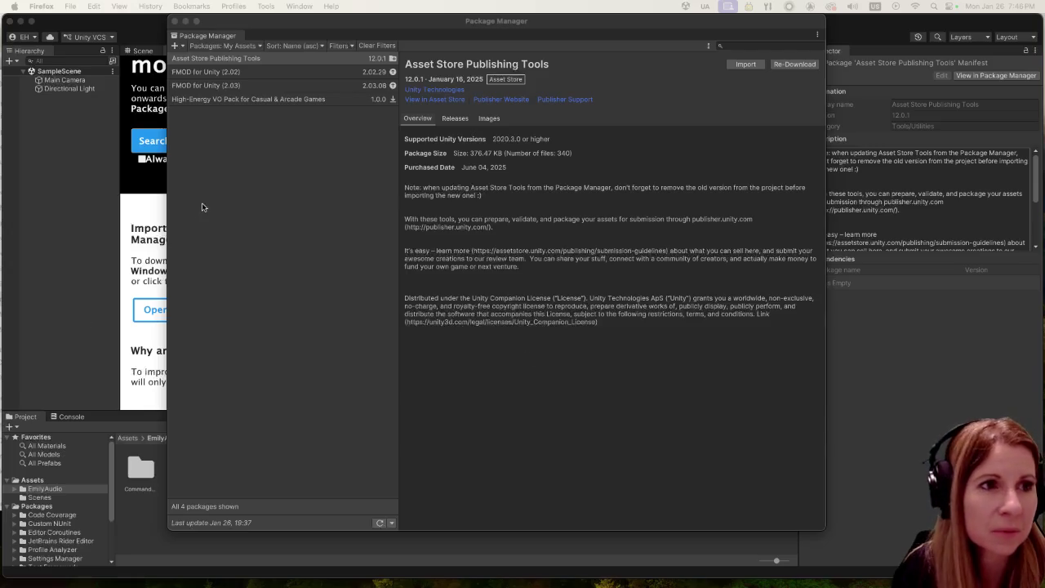
# Step: Show the Package Manager's add-package options: from disk, tarball, git URL or by name
pyautogui.click(286, 217)
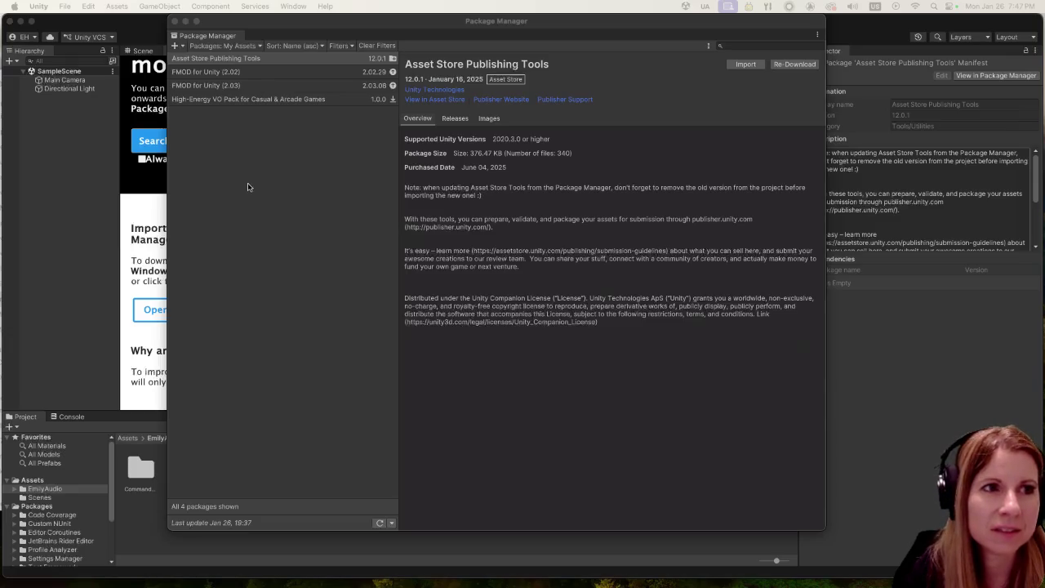
pyautogui.click(185, 47)
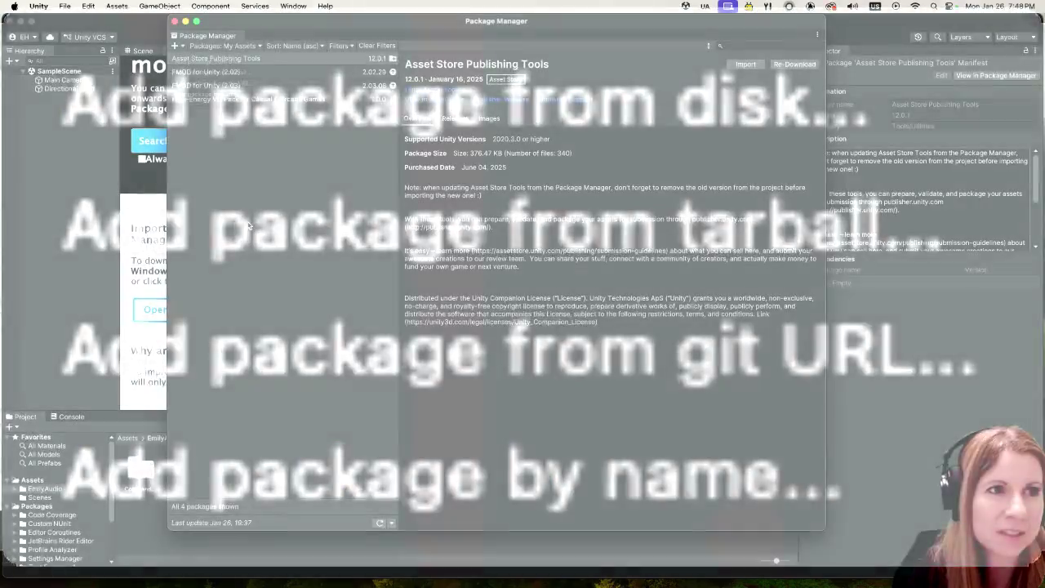
pyautogui.click(290, 62)
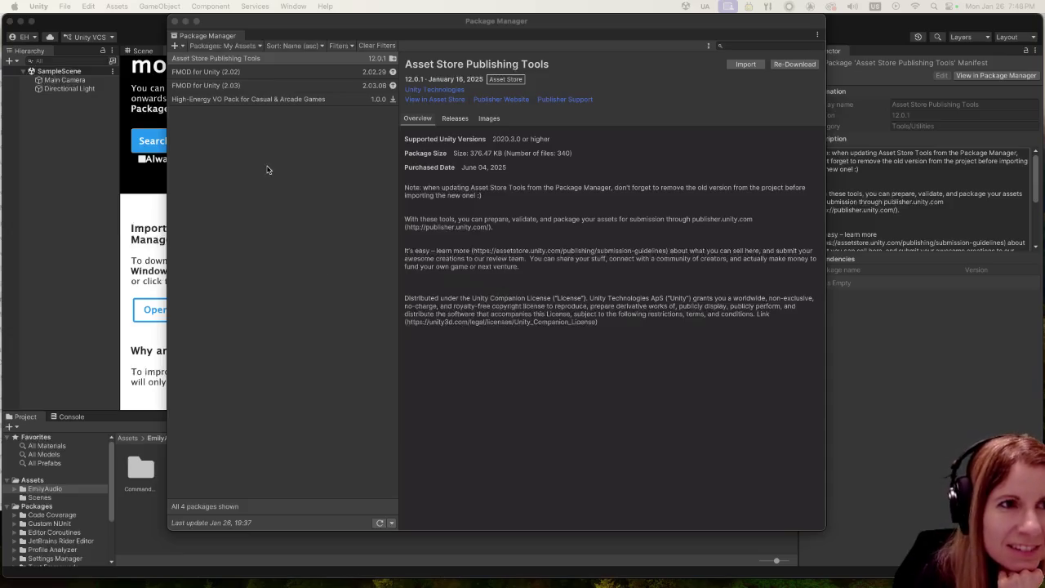
pyautogui.click(184, 47)
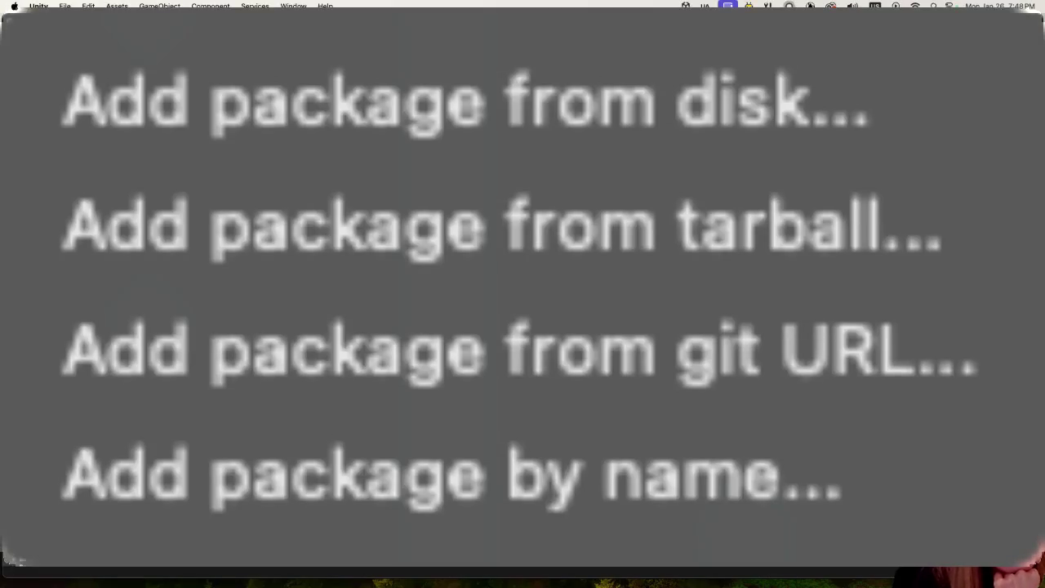
pyautogui.click(255, 251)
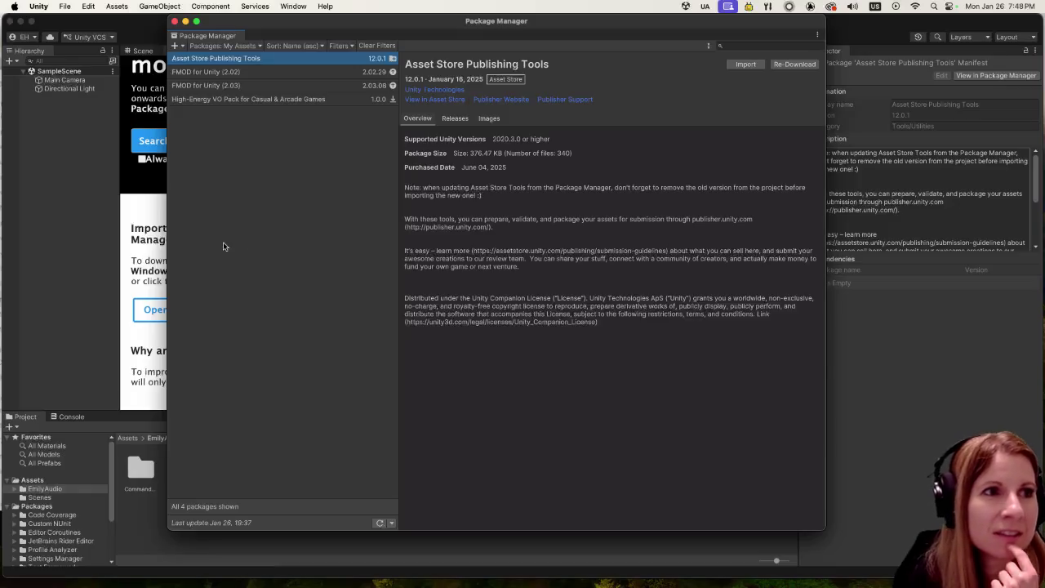
pyautogui.click(293, 6)
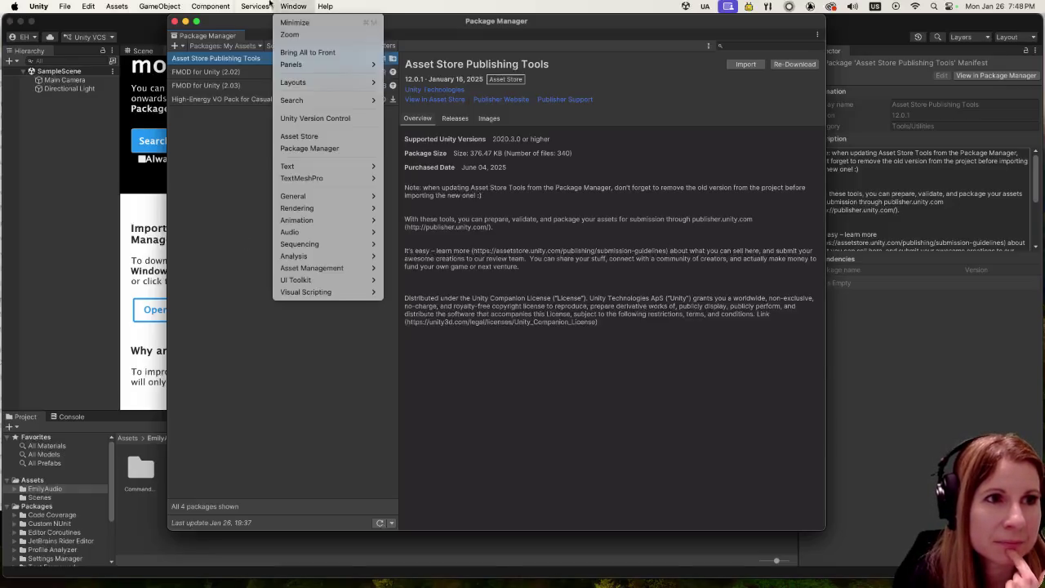
pyautogui.moveTo(227, 5)
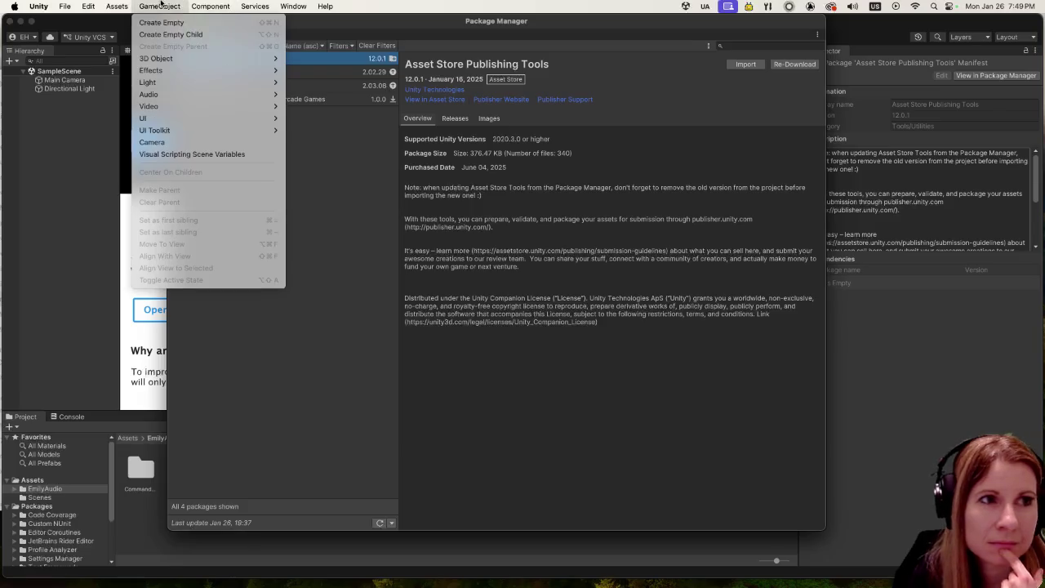
pyautogui.moveTo(108, 4)
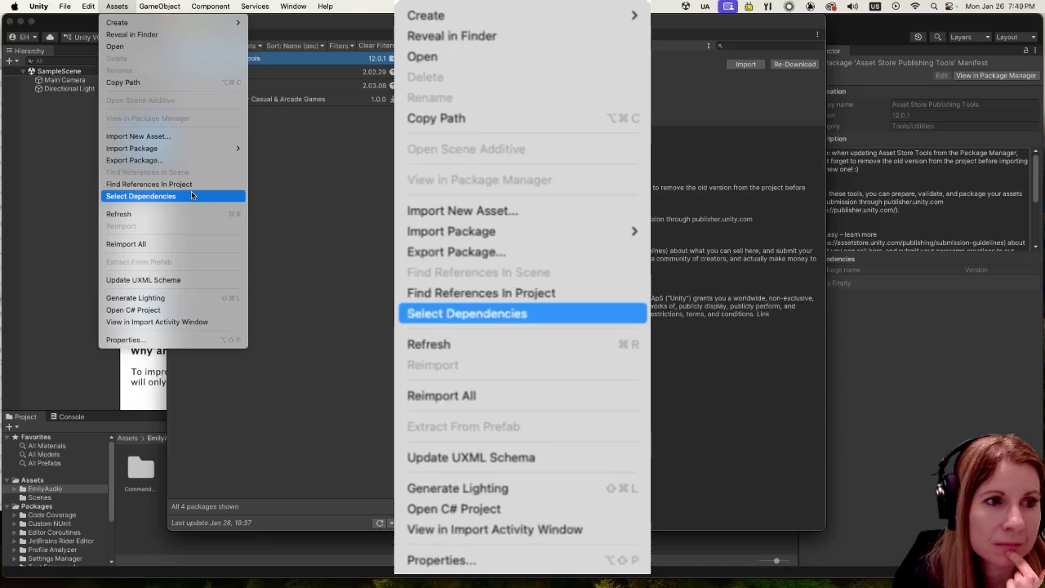
pyautogui.moveTo(237, 4)
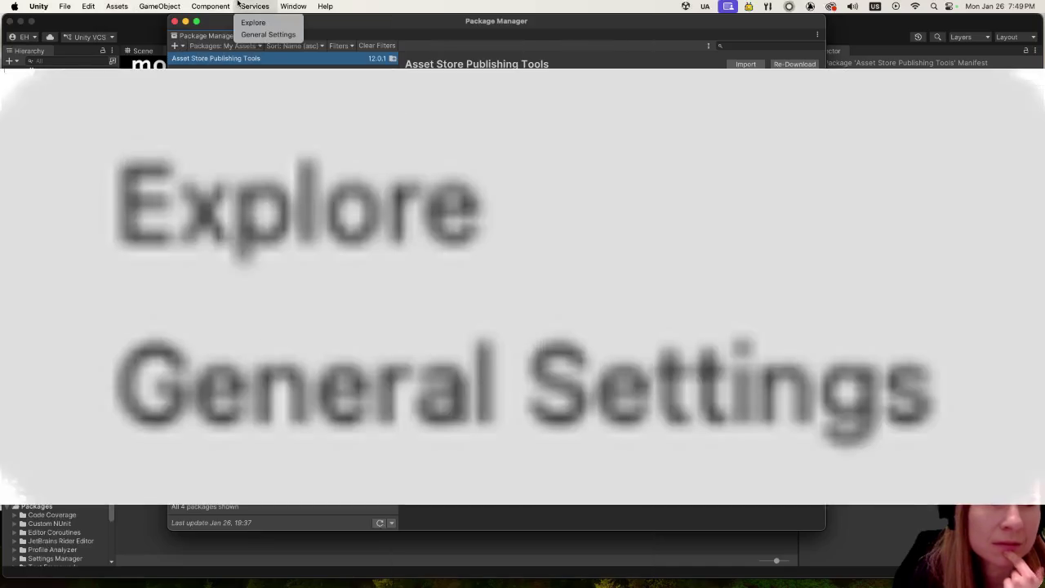
pyautogui.press('Escape')
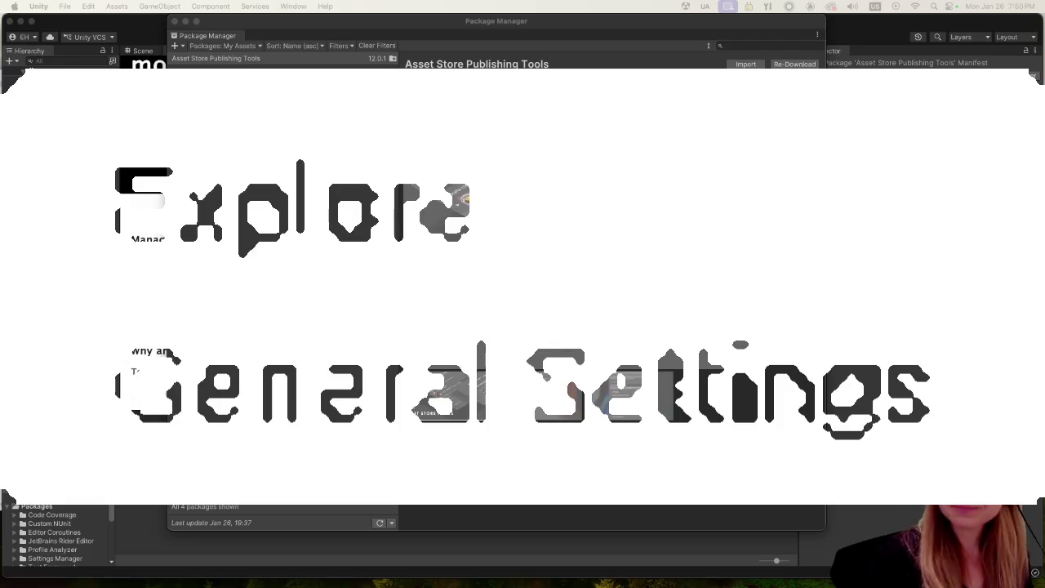
# Step: Close the Unity Package Manager window
pyautogui.click(175, 22)
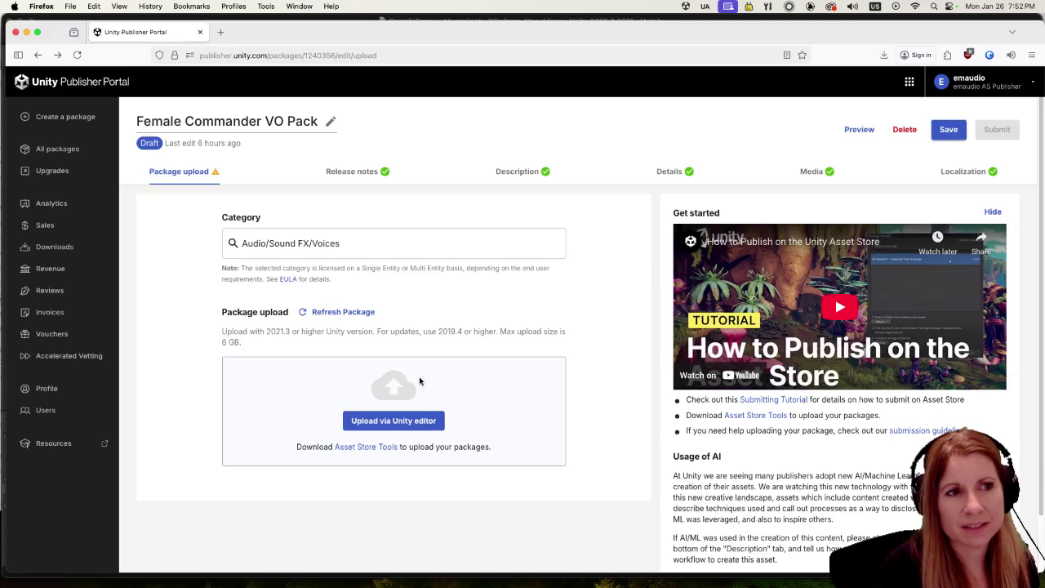
# Step: Drop the Female Commander VO Pack onto the upload page, cancel the file prompt, then load the tutorial video
pyautogui.press('super+Tab')
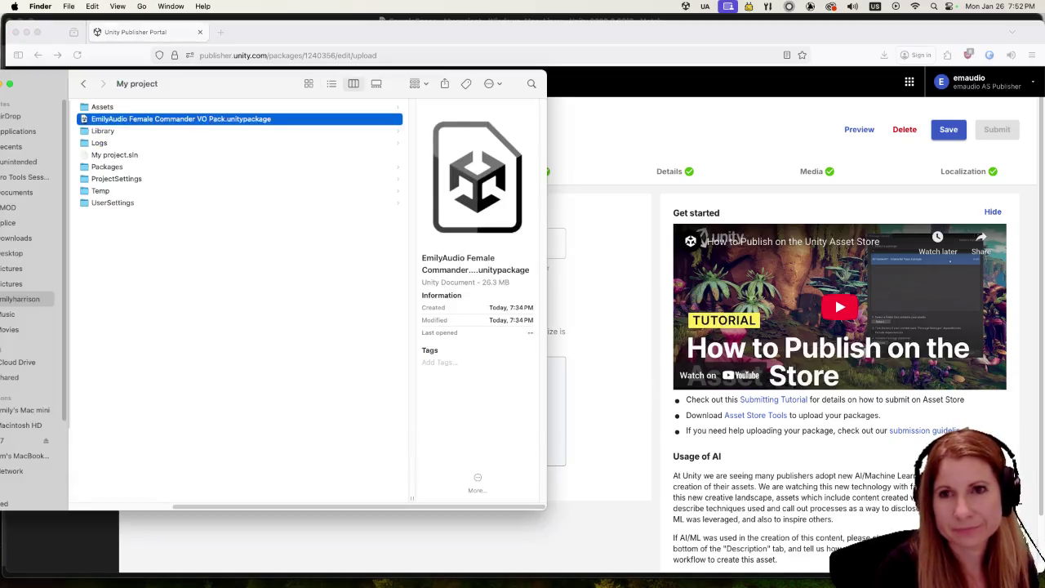
pyautogui.press('super+w')
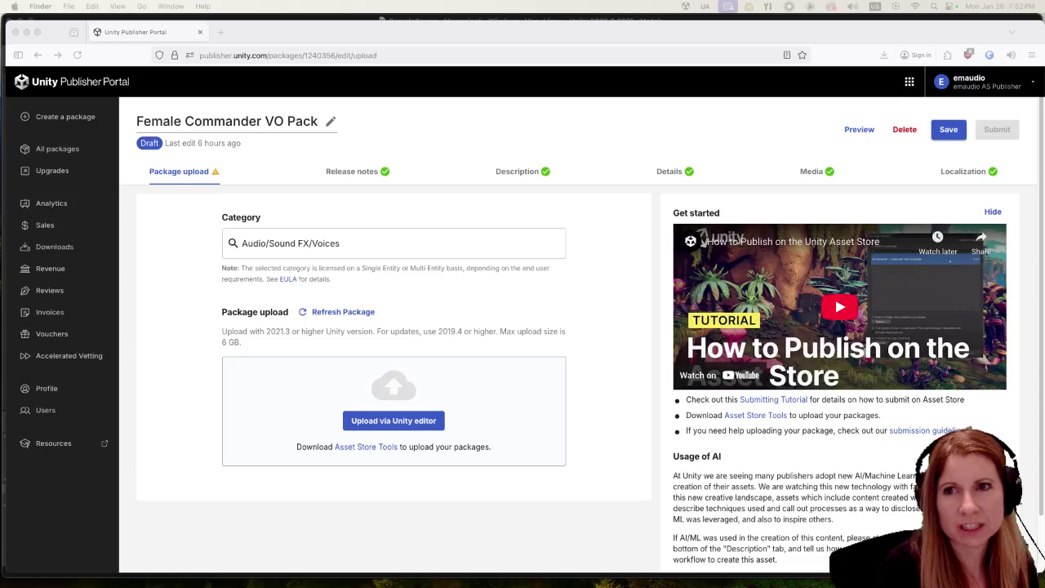
pyautogui.moveTo(377, 346); pyautogui.dragTo(365, 381)
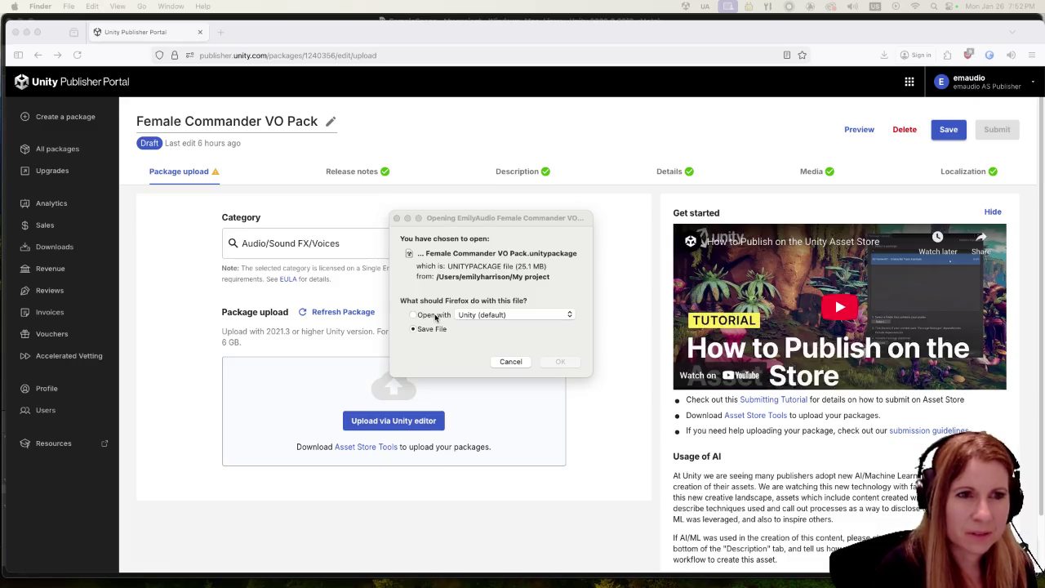
pyautogui.click(510, 362)
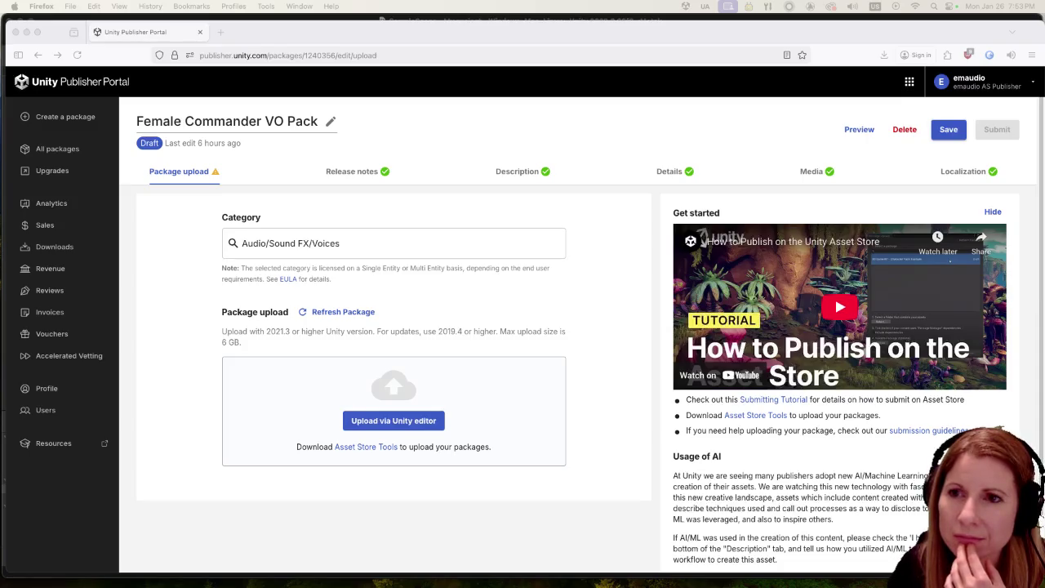
pyautogui.click(834, 294)
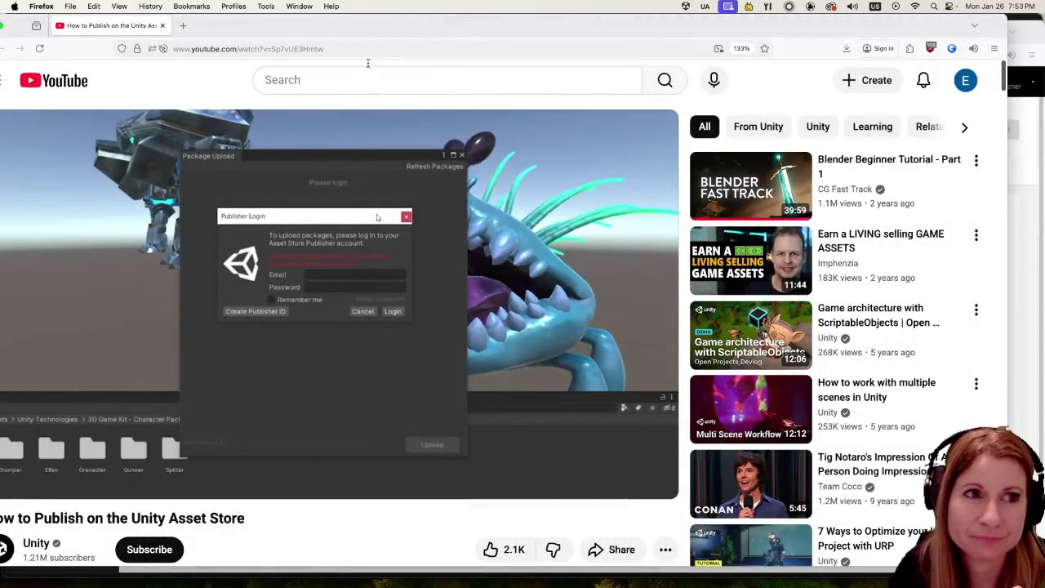
# Step: Shift the browser right and replay the tutorial from 7:19, pausing at the package upload step
pyautogui.moveTo(398, 23); pyautogui.dragTo(413, 23)
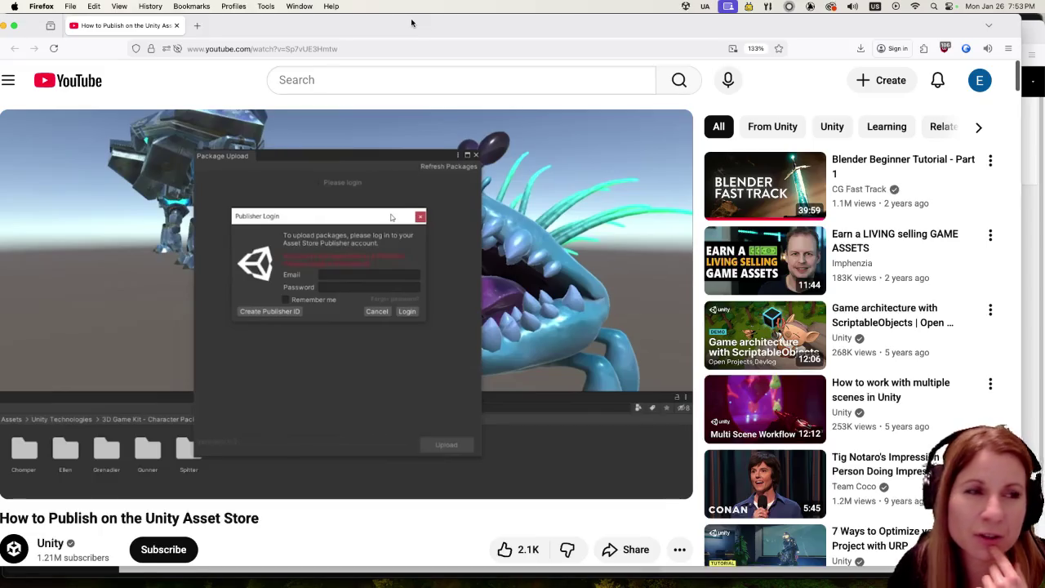
pyautogui.moveTo(412, 23); pyautogui.dragTo(417, 23)
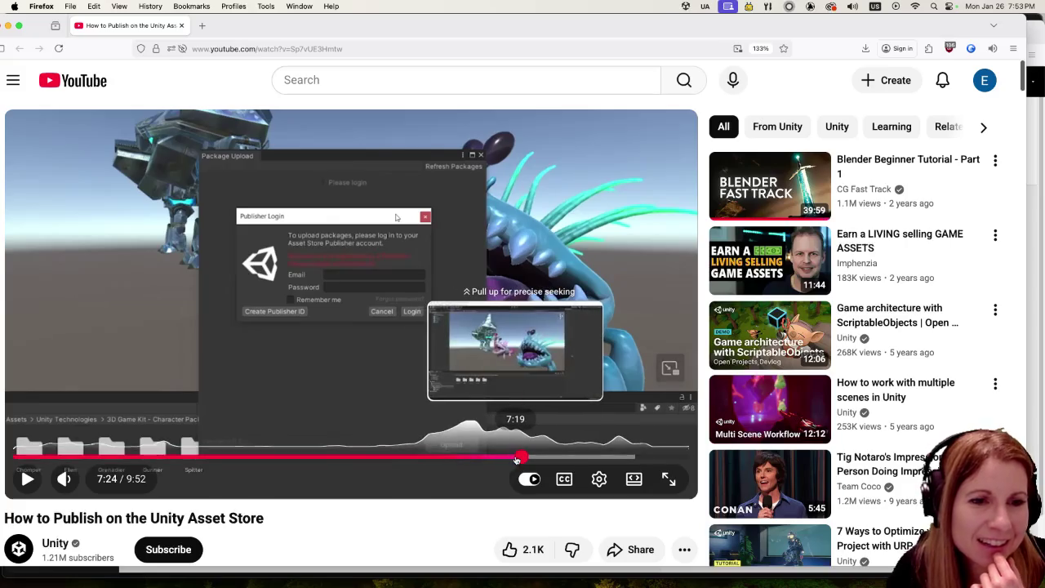
pyautogui.click(516, 460)
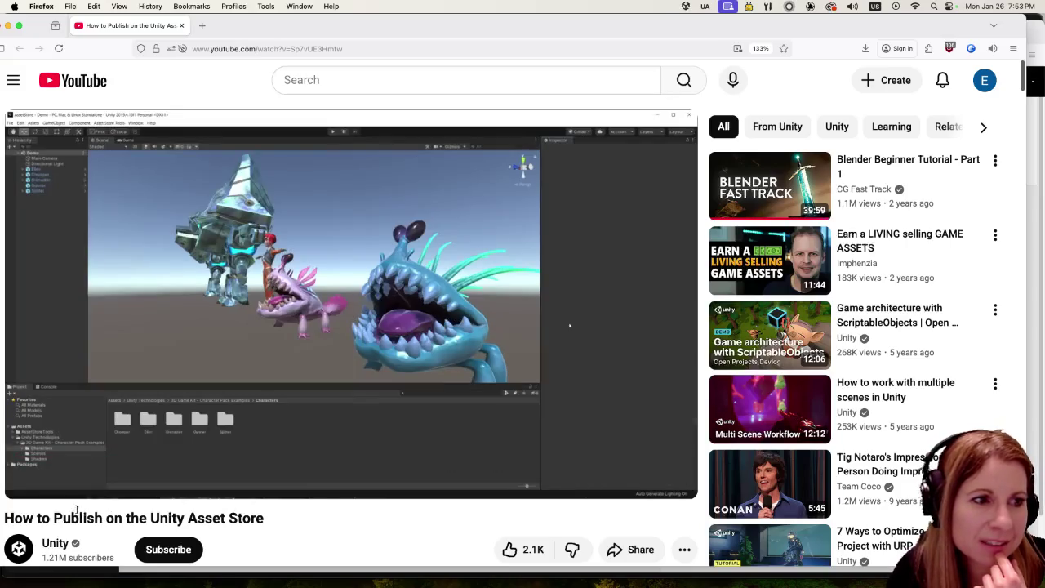
pyautogui.click(27, 479)
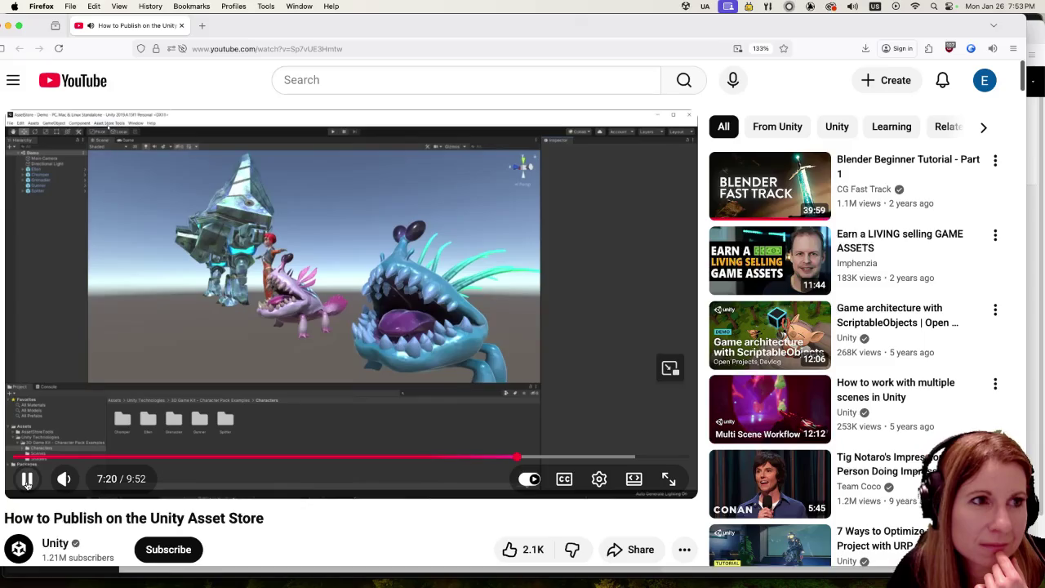
pyautogui.click(27, 480)
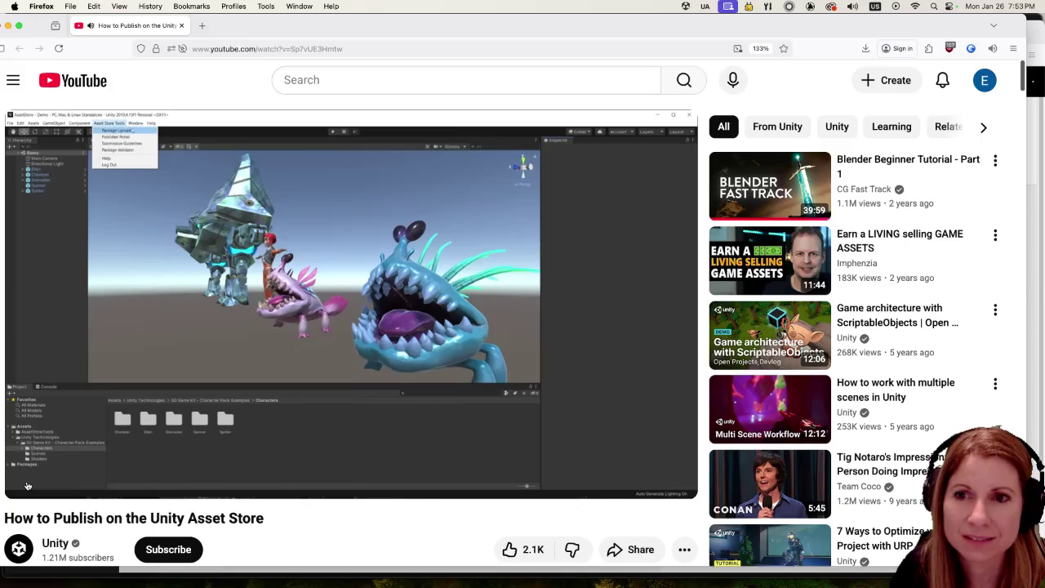
pyautogui.click(27, 479)
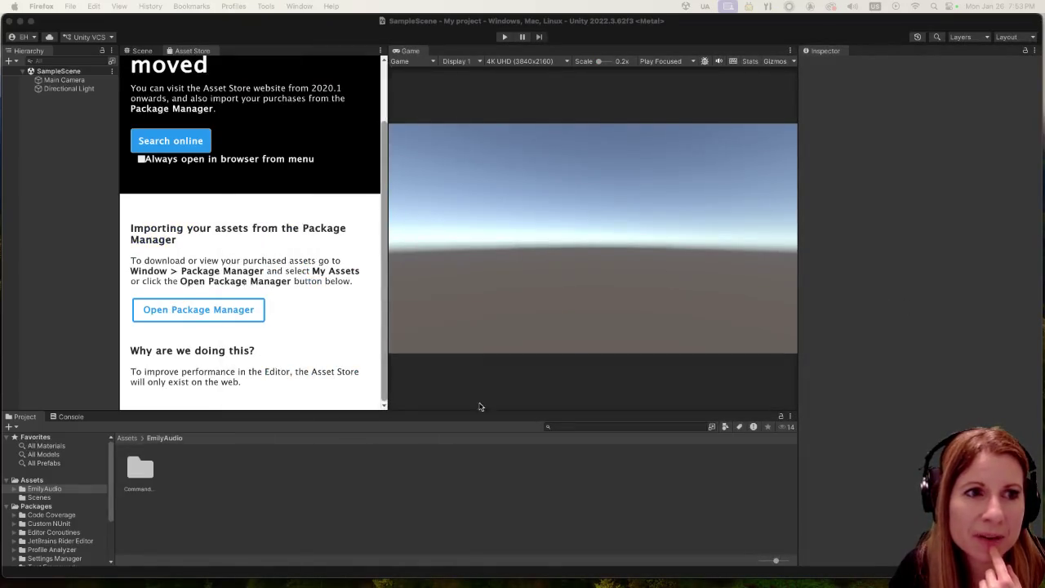
# Step: Bring up the Package Manager to view purchased My Assets
pyautogui.click(229, 310)
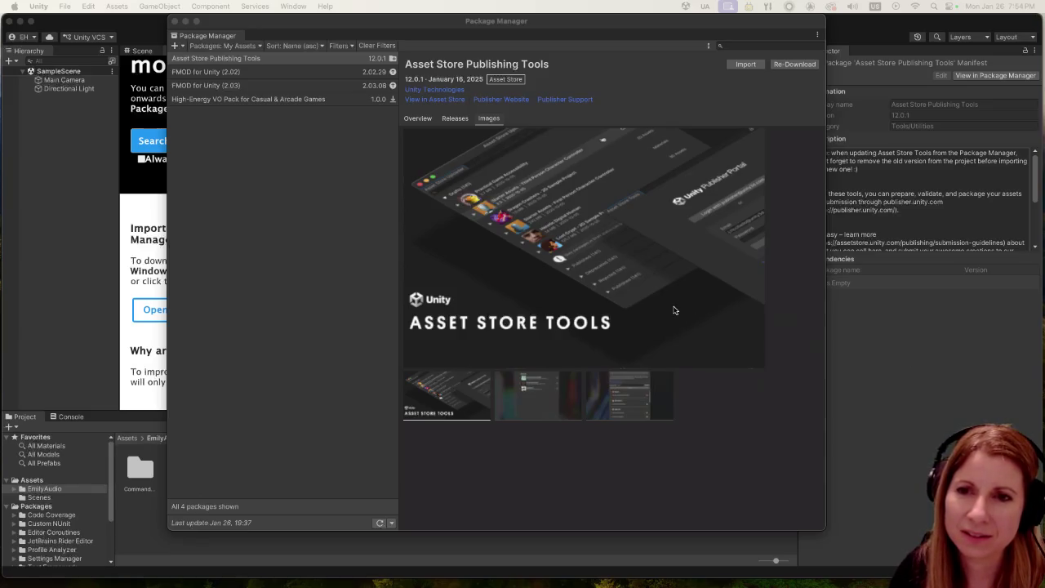
# Step: Import all files of Asset Store Publishing Tools 12.0.1 into the project
pyautogui.click(745, 65)
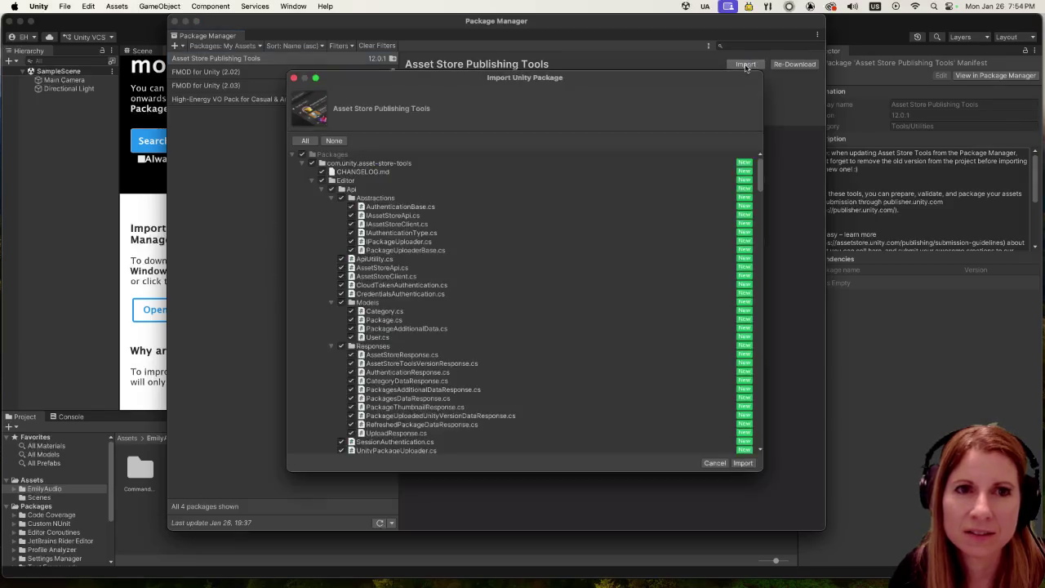
pyautogui.click(742, 463)
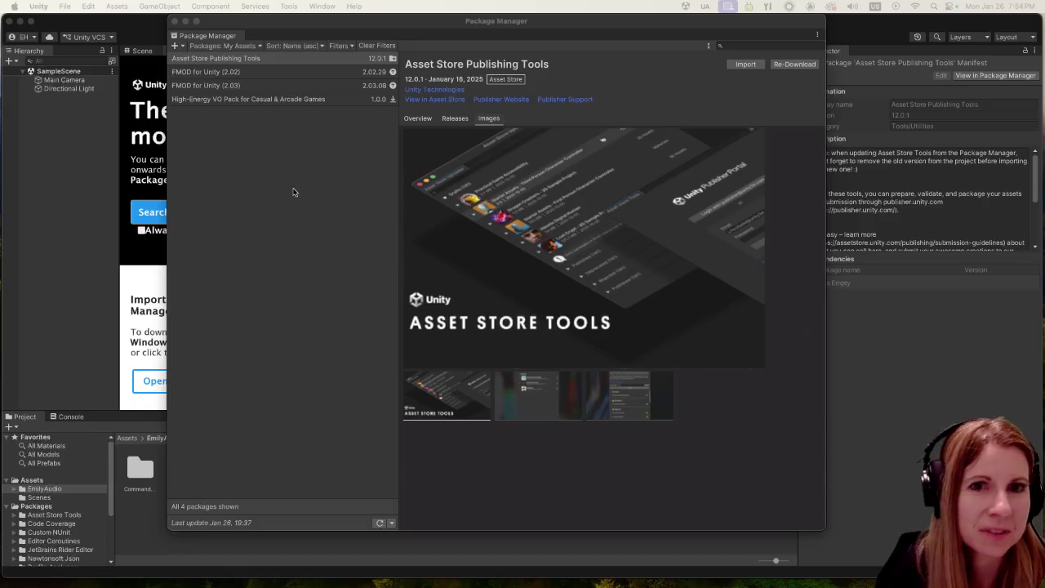
# Step: Launch Tools > Asset Store > Validator, close the Package Manager, and start adding a validation path
pyautogui.click(339, 173)
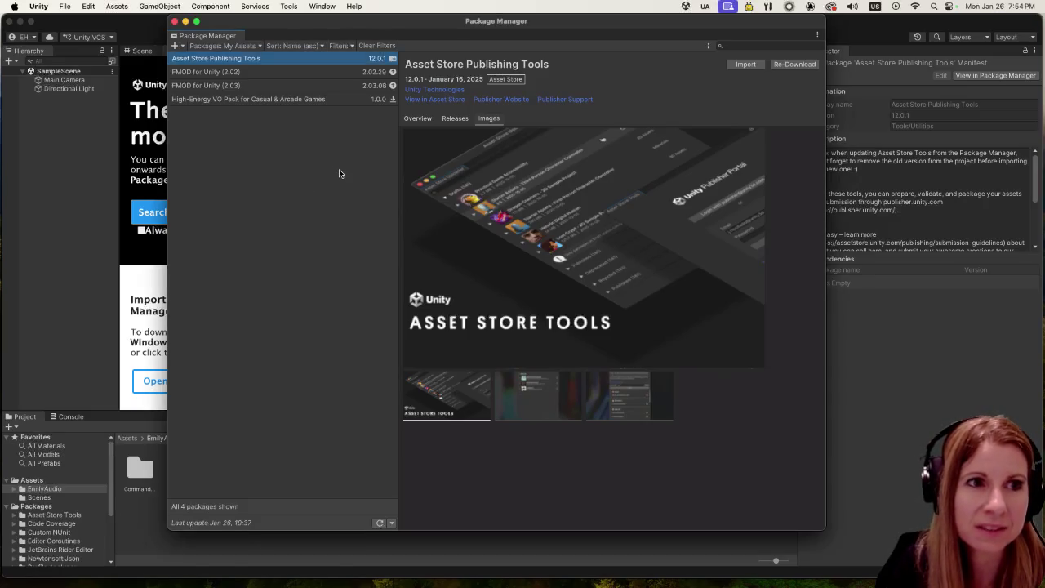
pyautogui.click(163, 5)
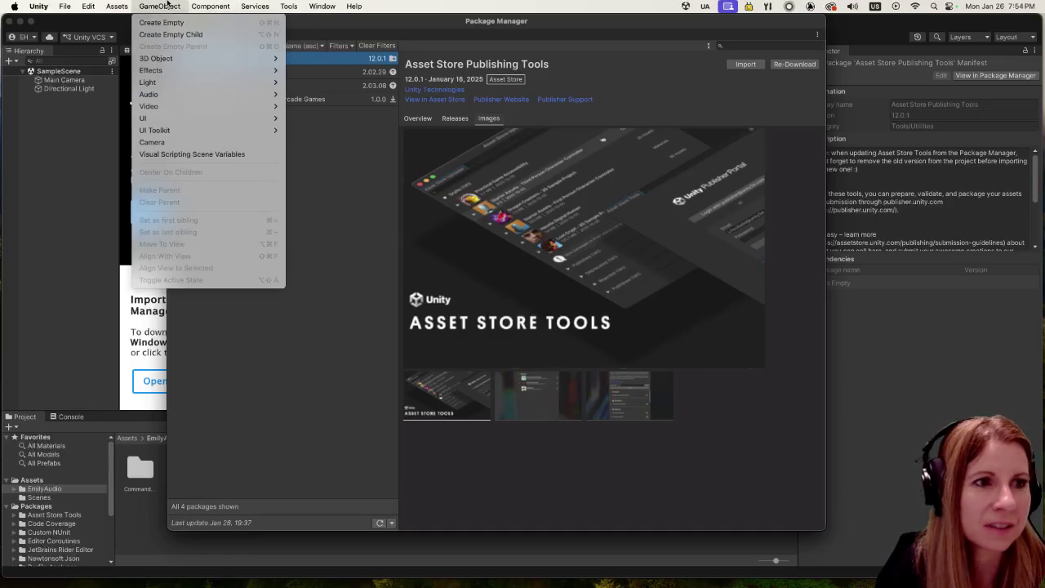
pyautogui.moveTo(328, 5)
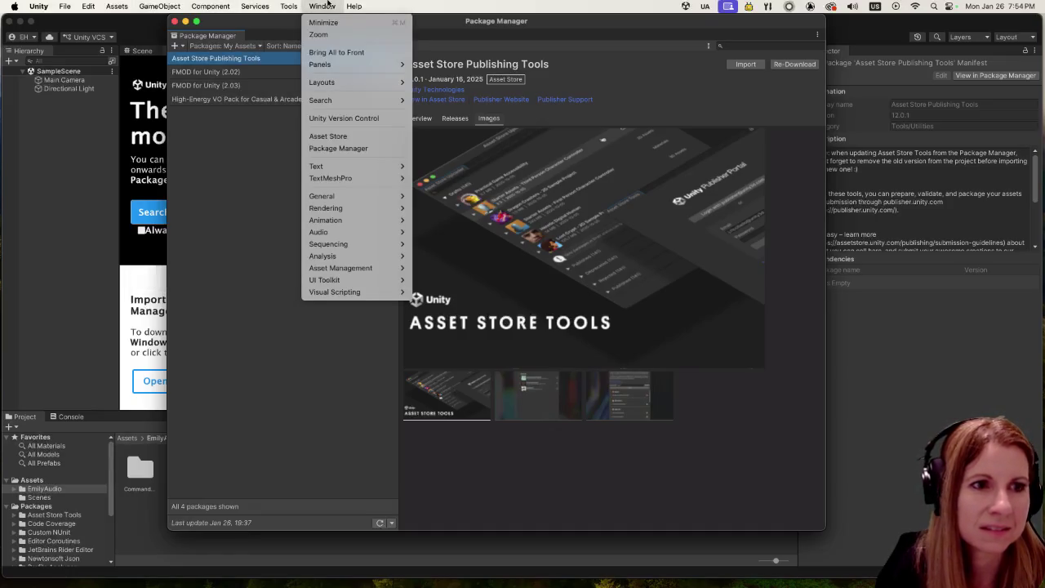
pyautogui.moveTo(163, 4)
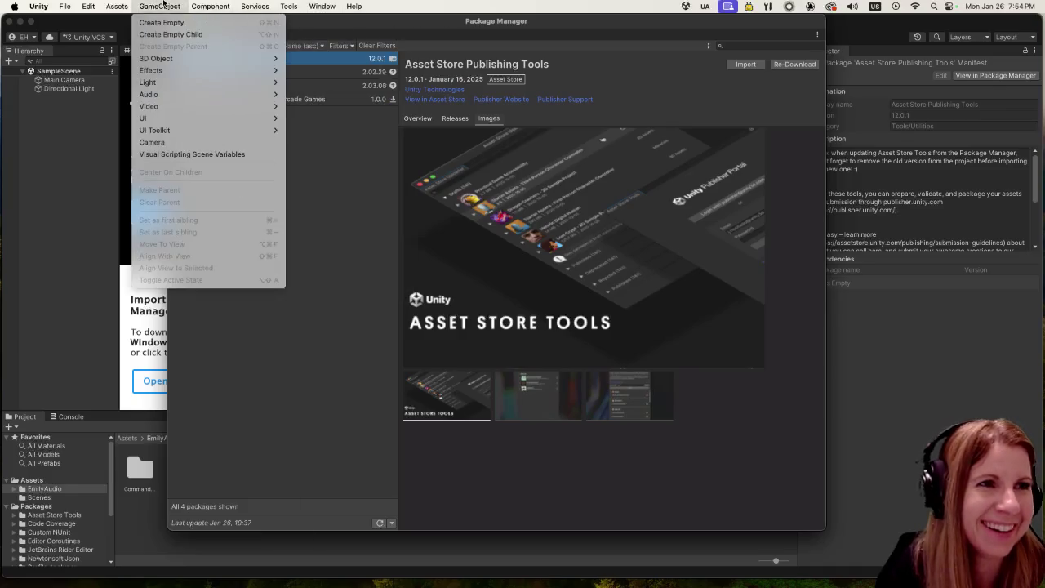
pyautogui.moveTo(203, 6)
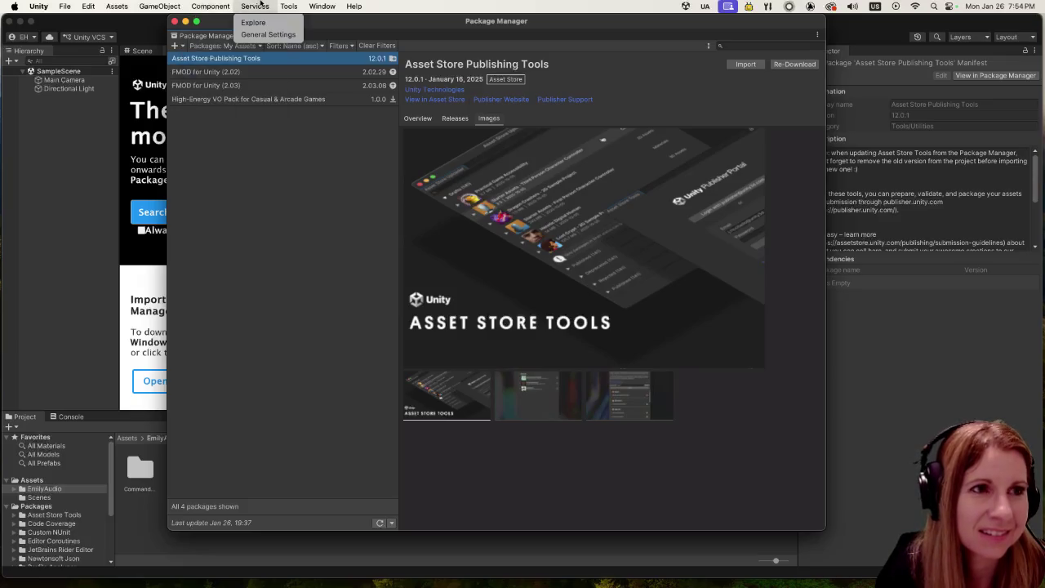
pyautogui.moveTo(99, 4)
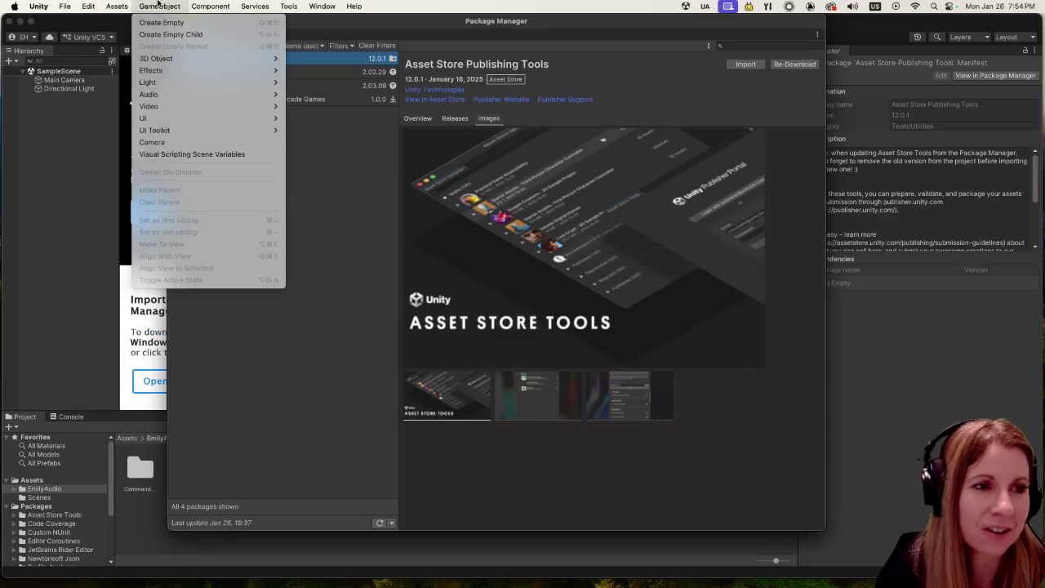
pyautogui.moveTo(254, 4)
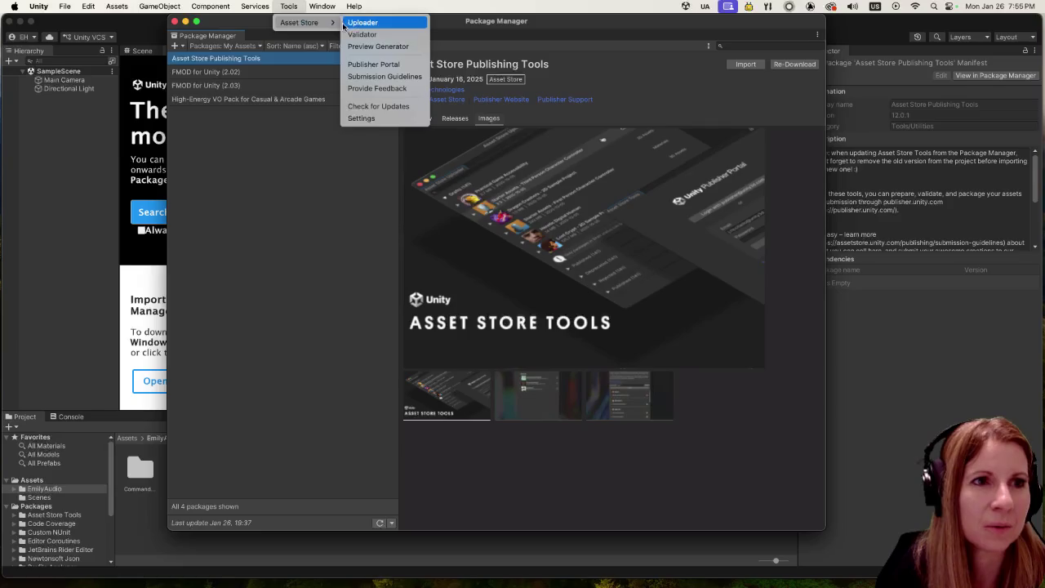
pyautogui.click(391, 34)
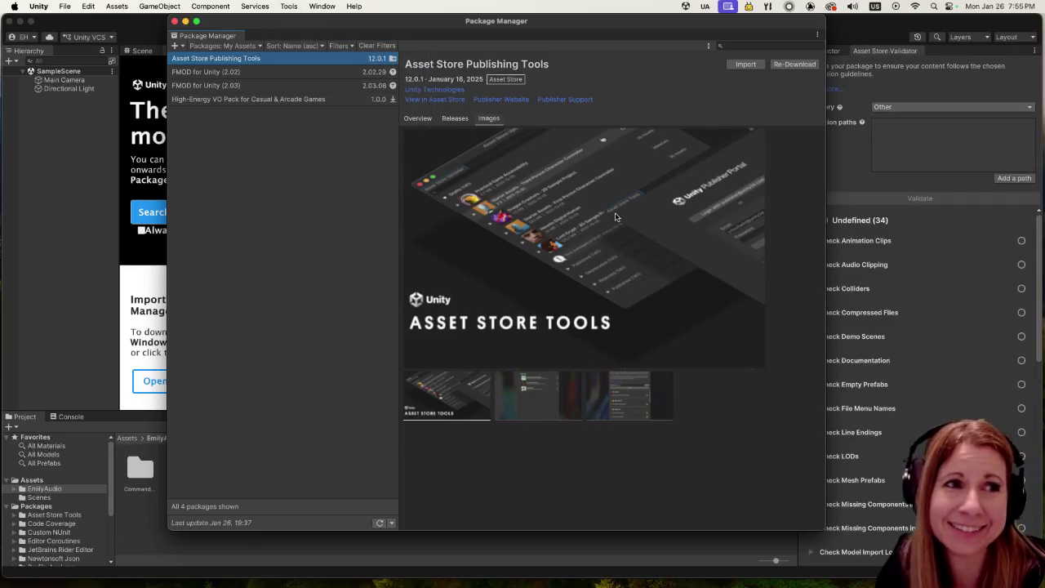
pyautogui.click(174, 22)
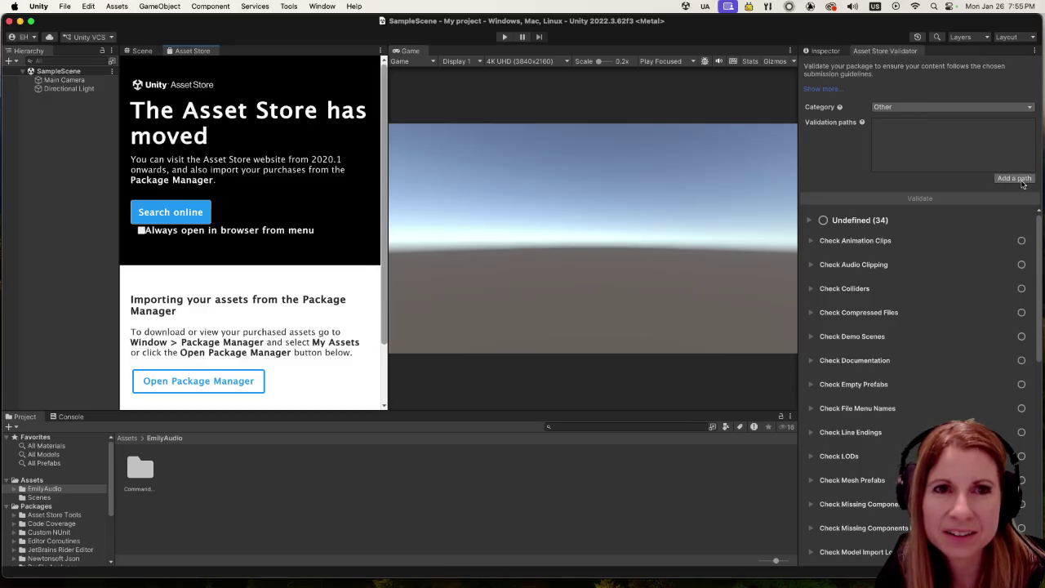
pyautogui.click(1014, 178)
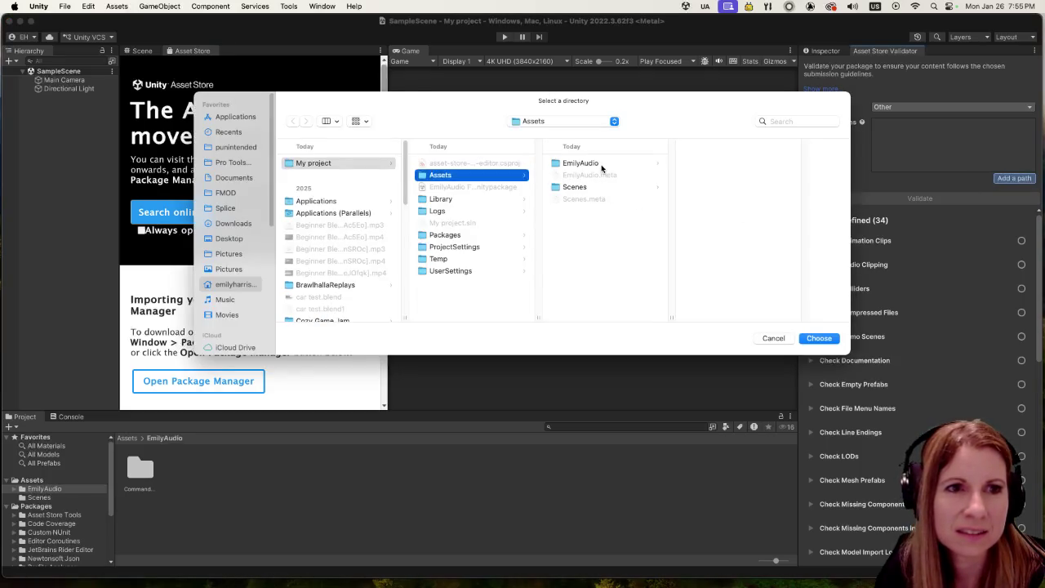
# Step: Choose Assets/EmilyAudio as the validator's validation path
pyautogui.click(571, 163)
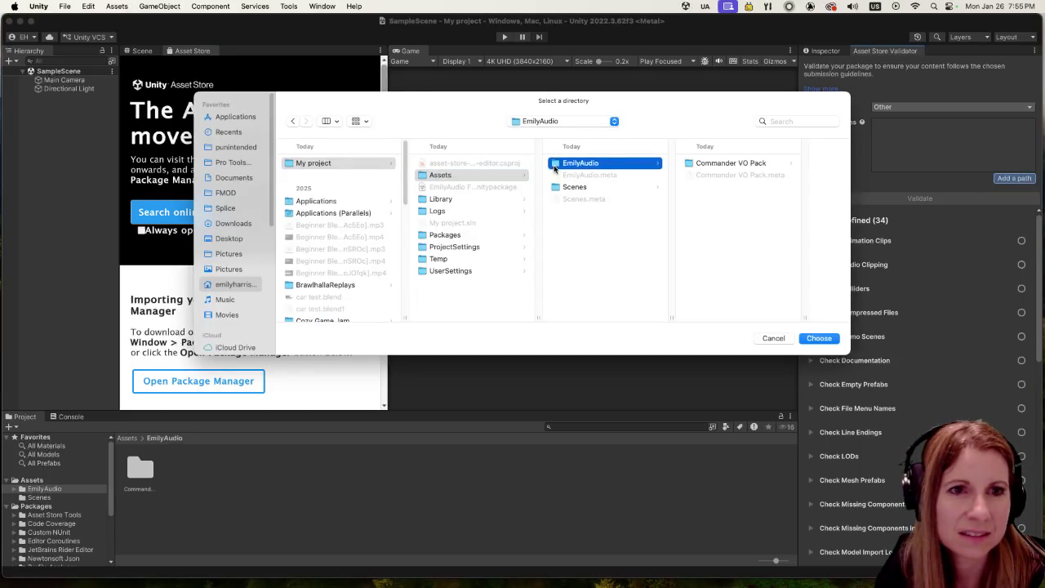
pyautogui.click(745, 164)
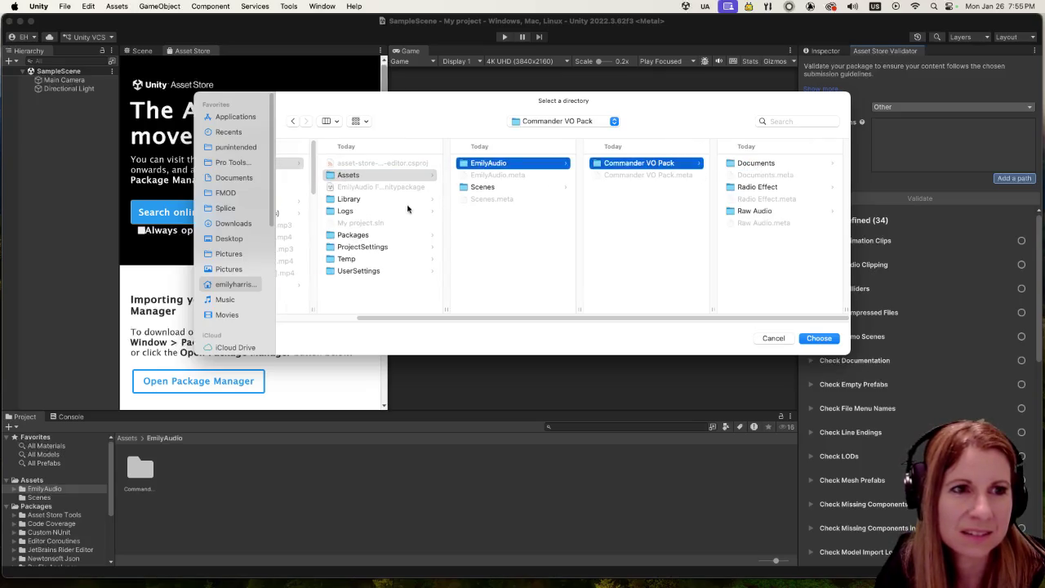
pyautogui.click(398, 190)
pyautogui.click(514, 167)
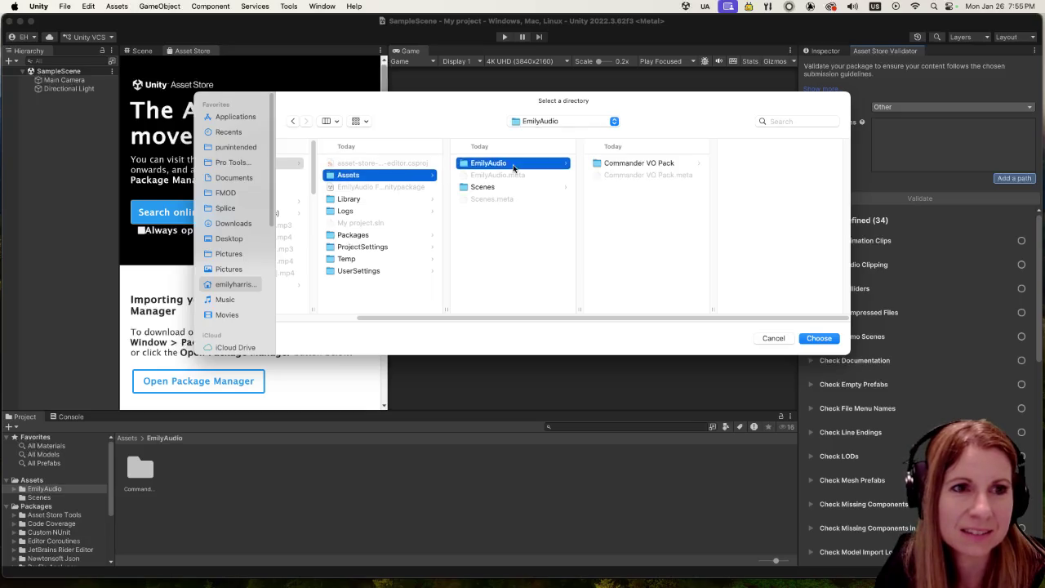
pyautogui.click(819, 338)
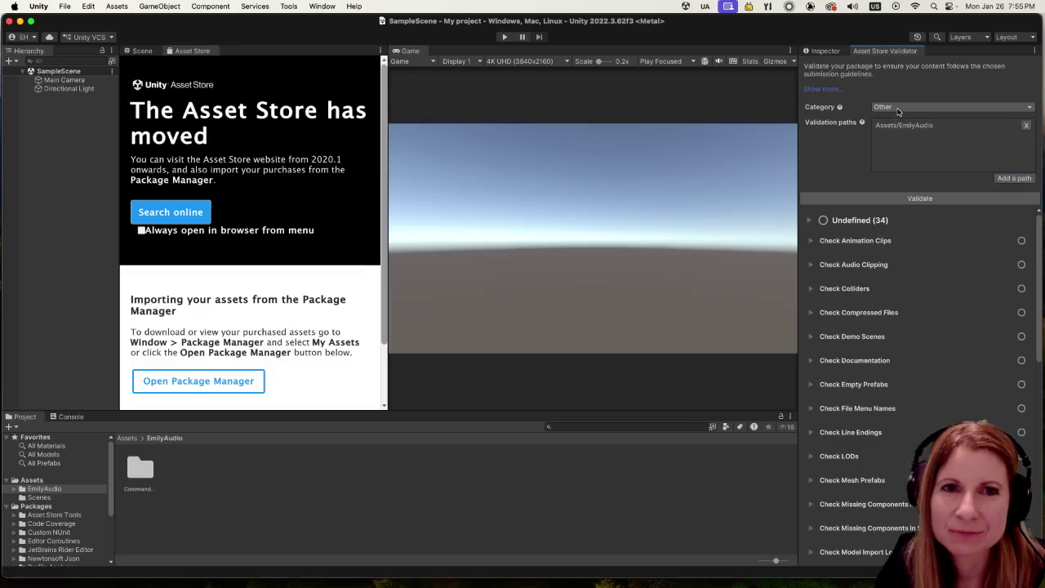
# Step: Set the validator category to Audio and run the validation
pyautogui.click(901, 109)
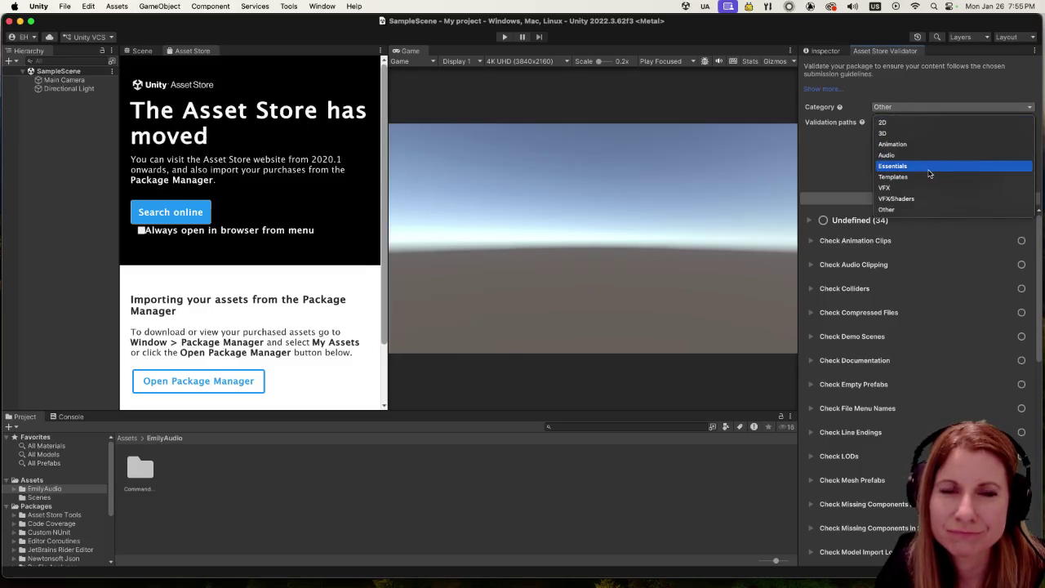
pyautogui.click(939, 155)
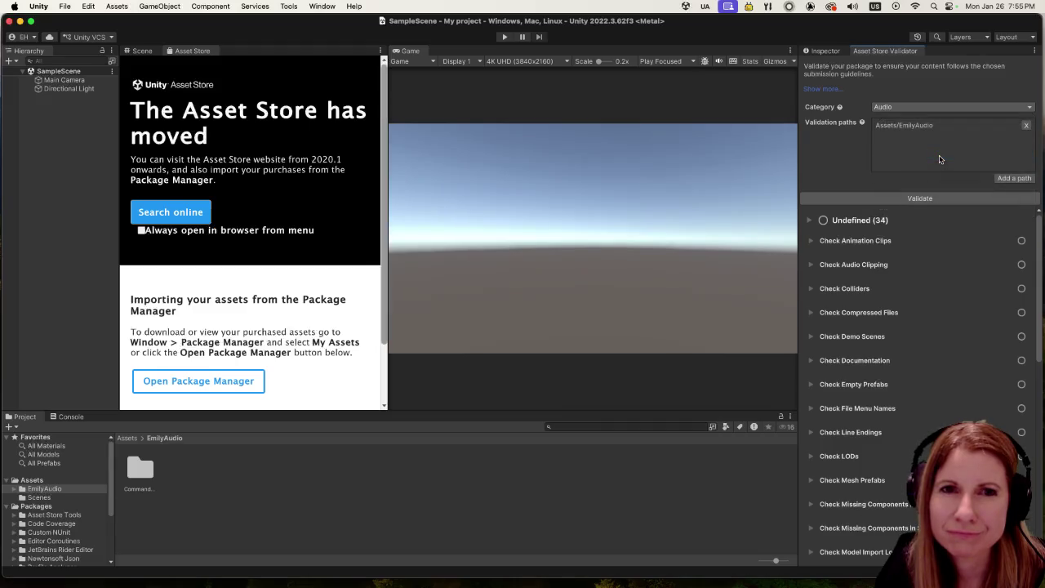
pyautogui.scroll(-3, 935, 356)
pyautogui.scroll(3, 936, 357)
pyautogui.click(948, 199)
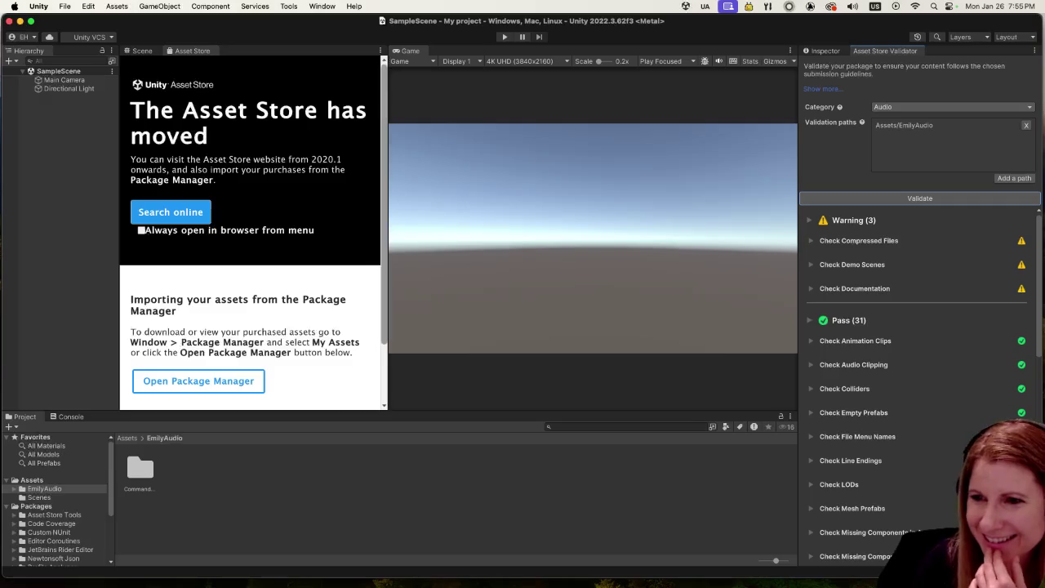
# Step: Switch away from Unity to another application
pyautogui.press('super+Tab')
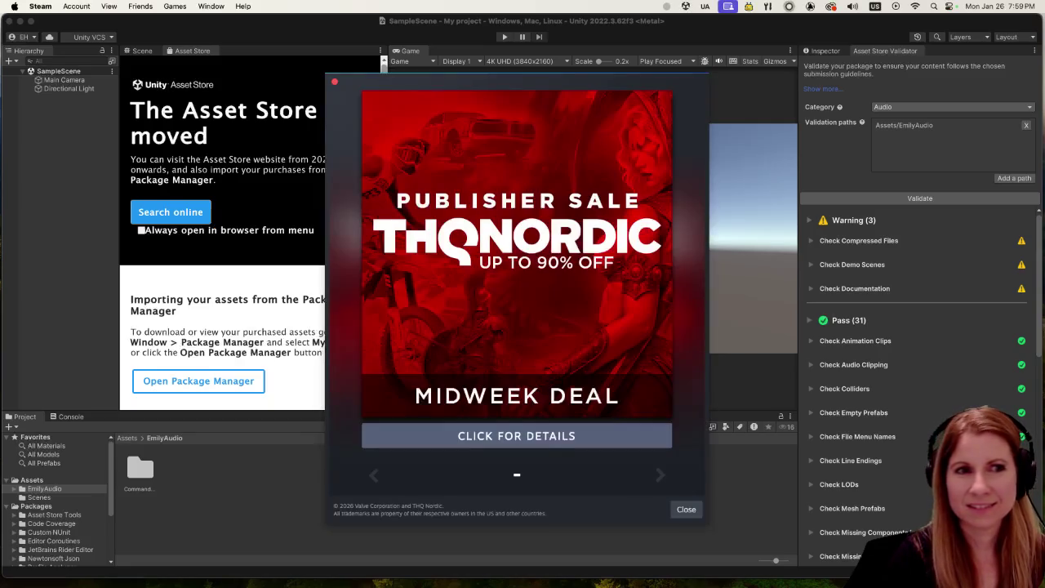
# Step: Dismiss the Publisher Sale popup and queue the Rhythm and Goose Playtest update from the Library
pyautogui.click(335, 81)
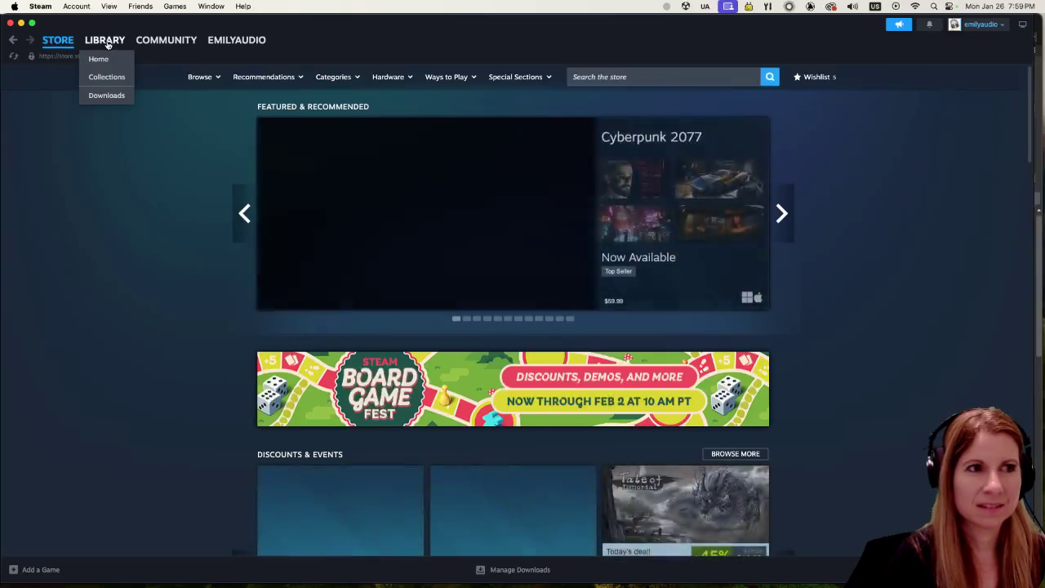
pyautogui.click(107, 45)
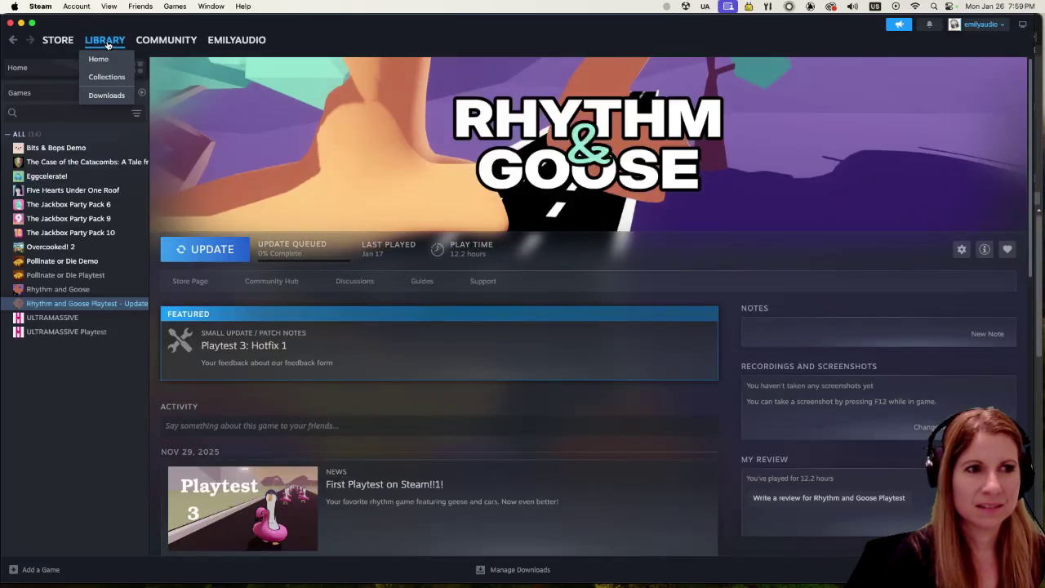
pyautogui.click(203, 252)
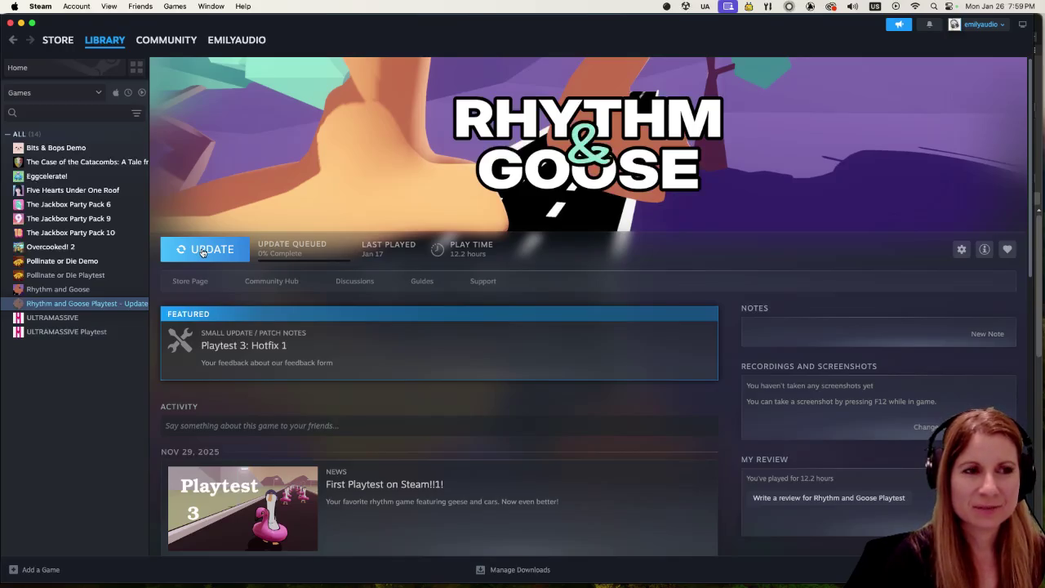
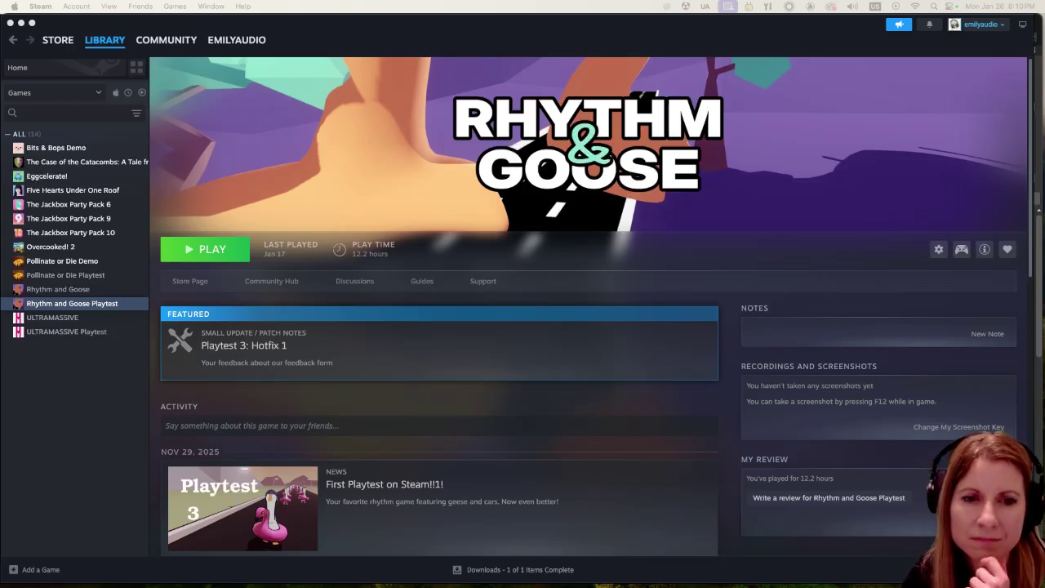
# Step: Switch from Steam to the Unity editor showing the audio package's validator results
pyautogui.click(873, 577)
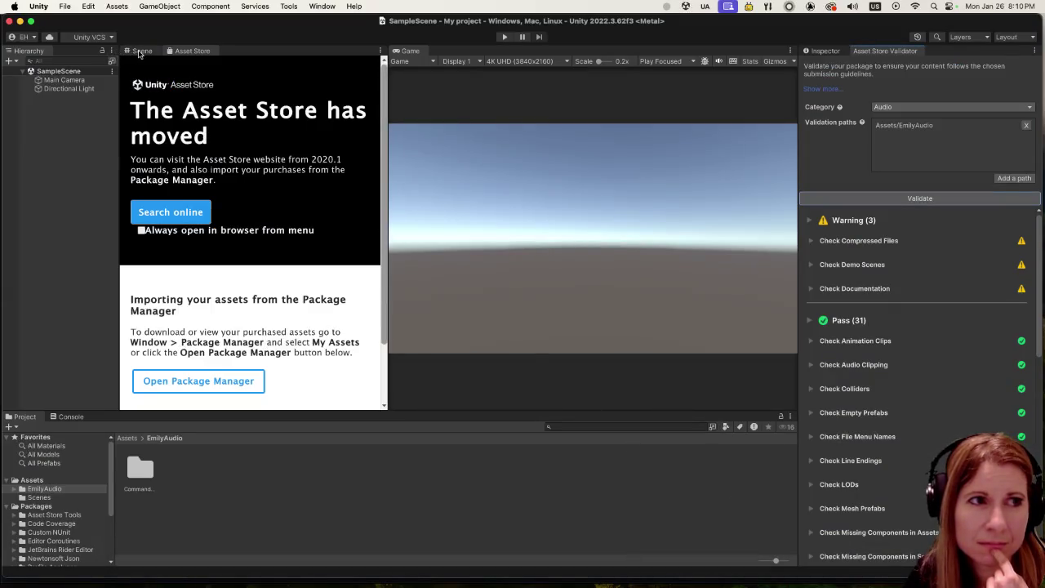
# Step: Show the Scene view and open the Check Compressed Files warning details about the Voice Lines zip
pyautogui.click(139, 51)
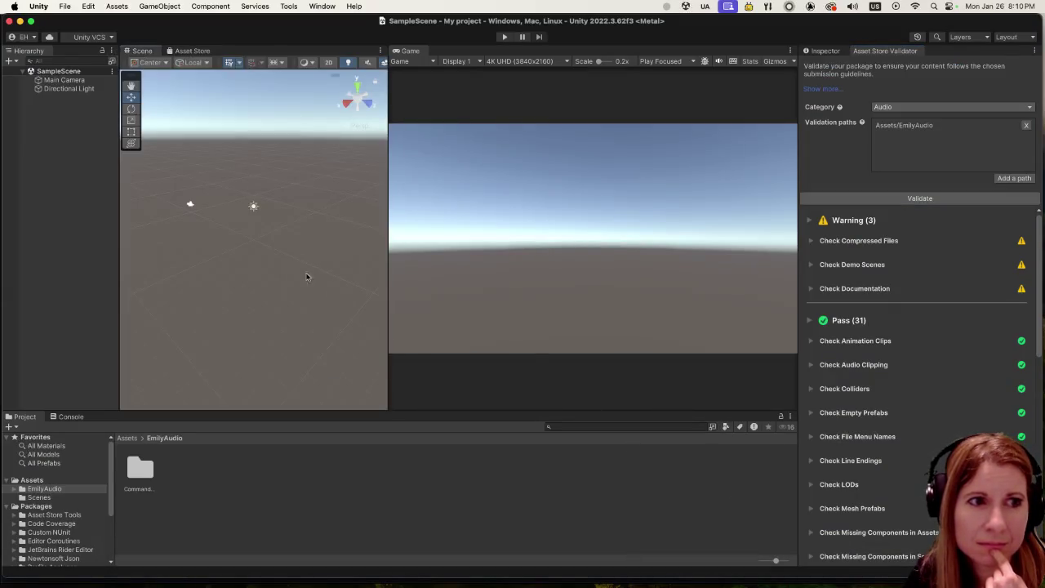
pyautogui.click(809, 241)
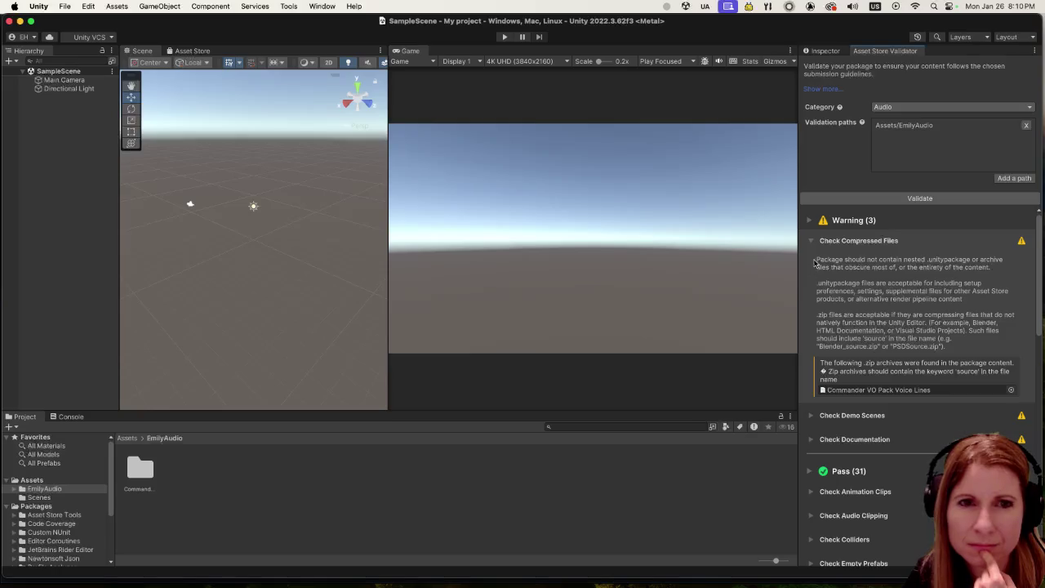
pyautogui.click(812, 241)
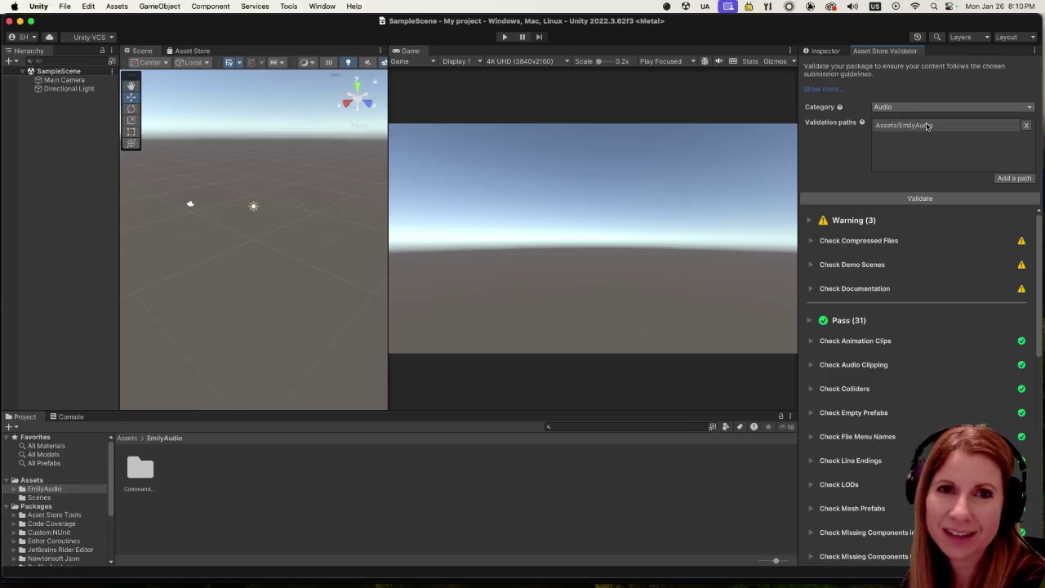
pyautogui.click(813, 242)
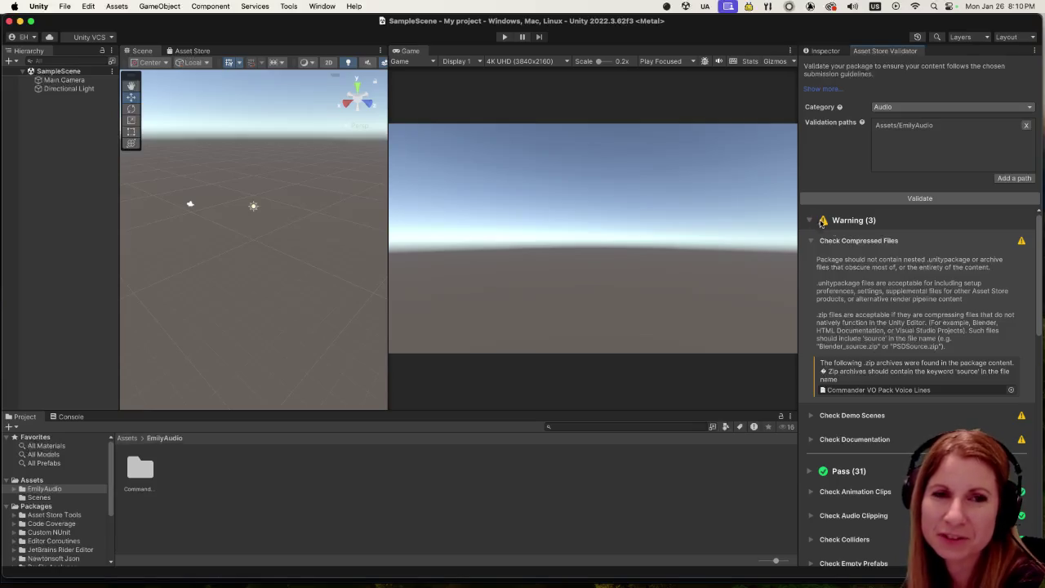
pyautogui.click(812, 241)
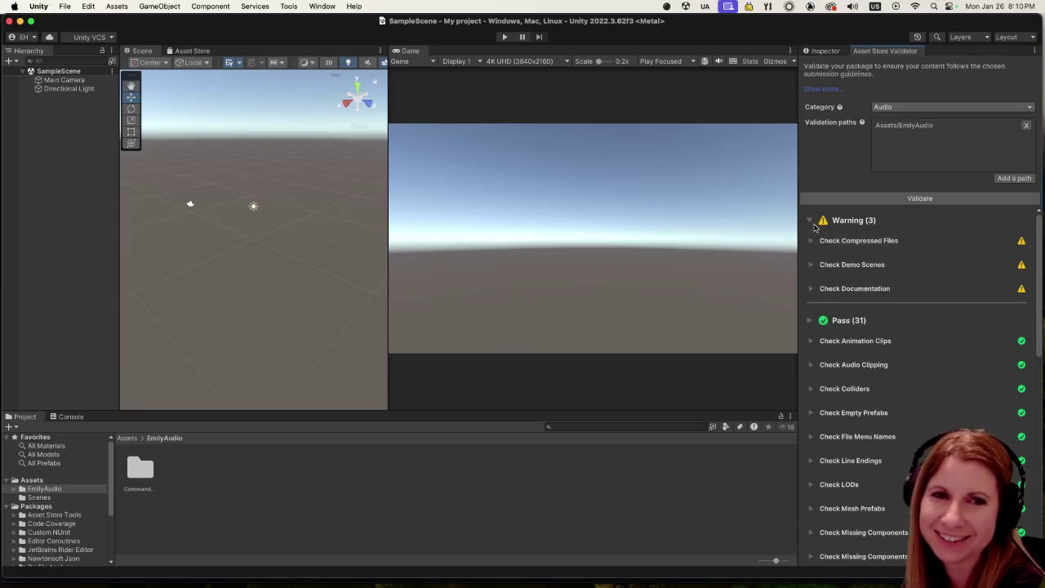
pyautogui.click(809, 219)
pyautogui.click(809, 219)
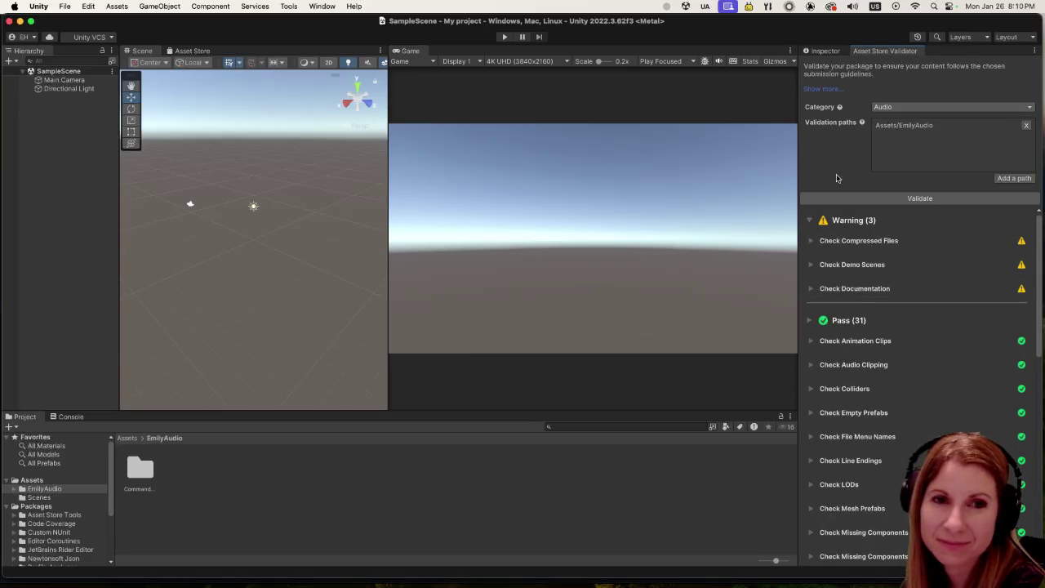
pyautogui.click(810, 241)
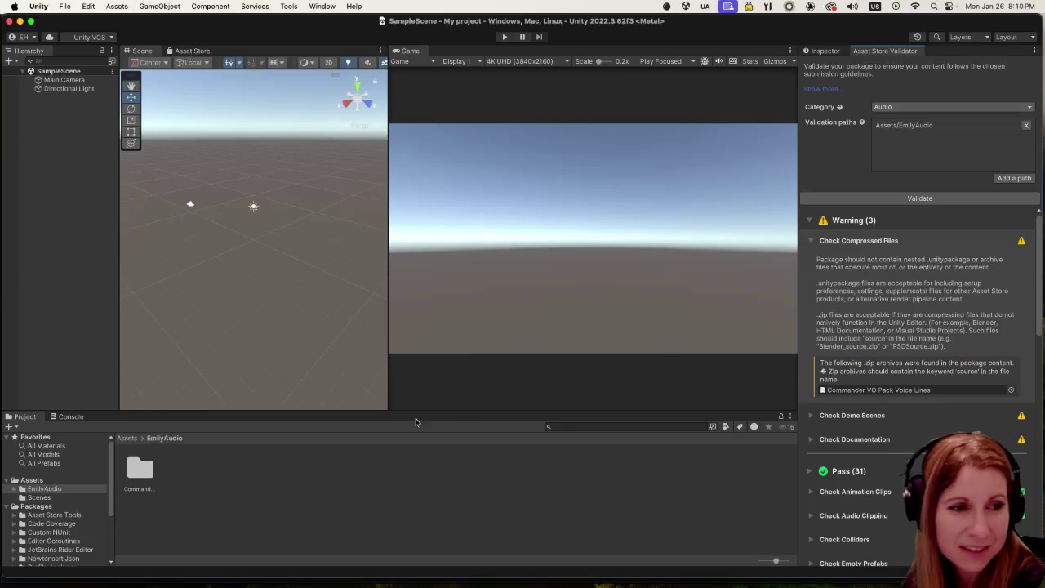
# Step: Browse Commander VO Pack and its Radio Effect folder, then return to EmilyAudio
pyautogui.doubleClick(148, 472)
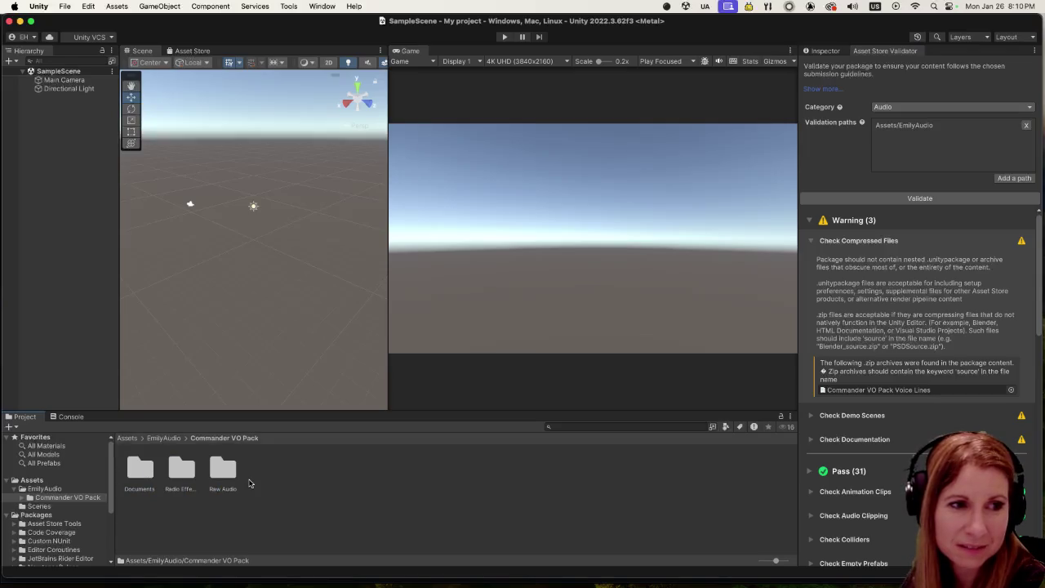
pyautogui.doubleClick(188, 470)
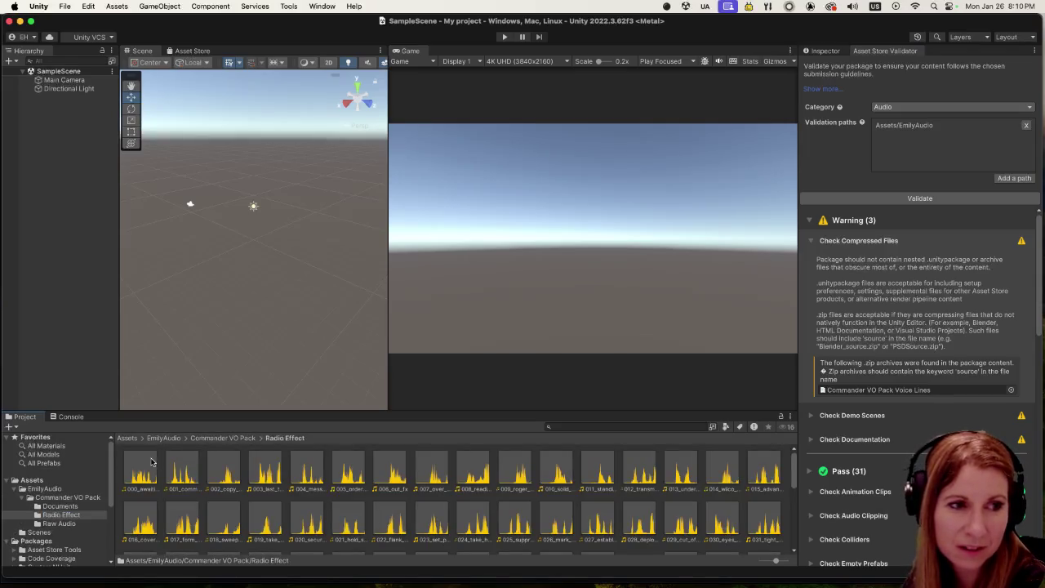
pyautogui.click(218, 438)
pyautogui.click(173, 439)
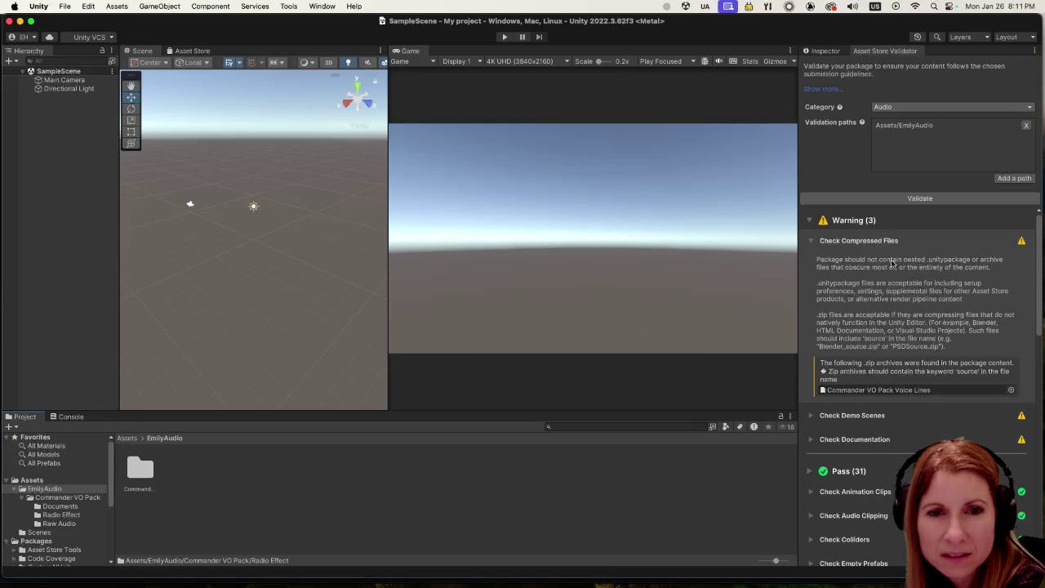
pyautogui.scroll(-1, 898, 308)
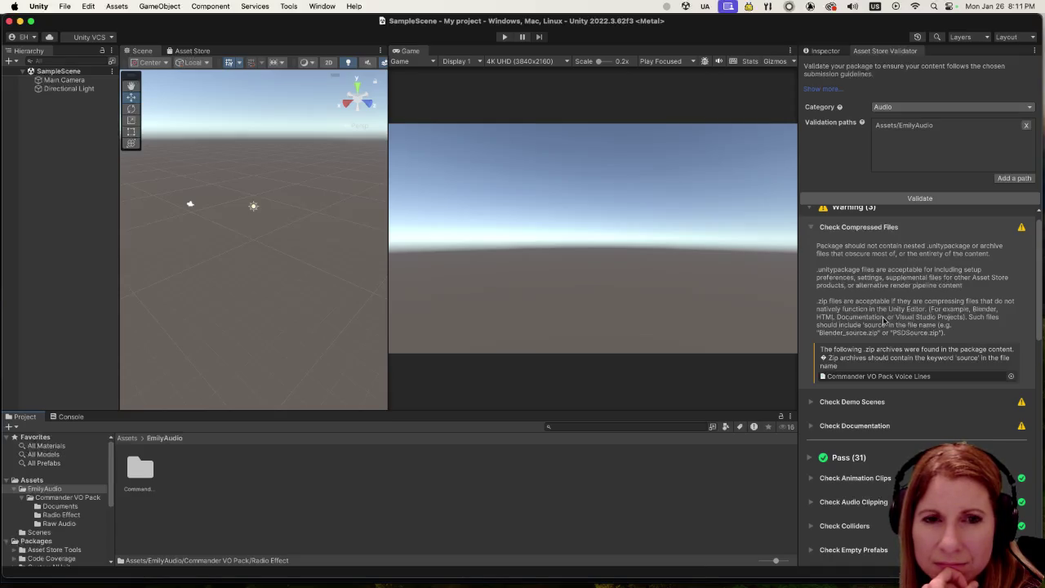
pyautogui.scroll(-3, 884, 320)
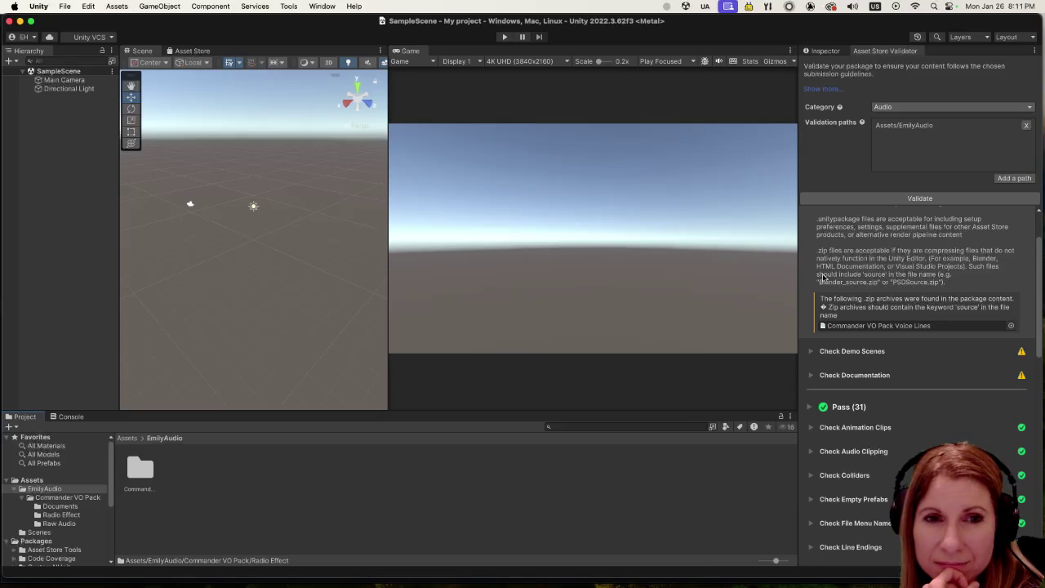
pyautogui.click(810, 351)
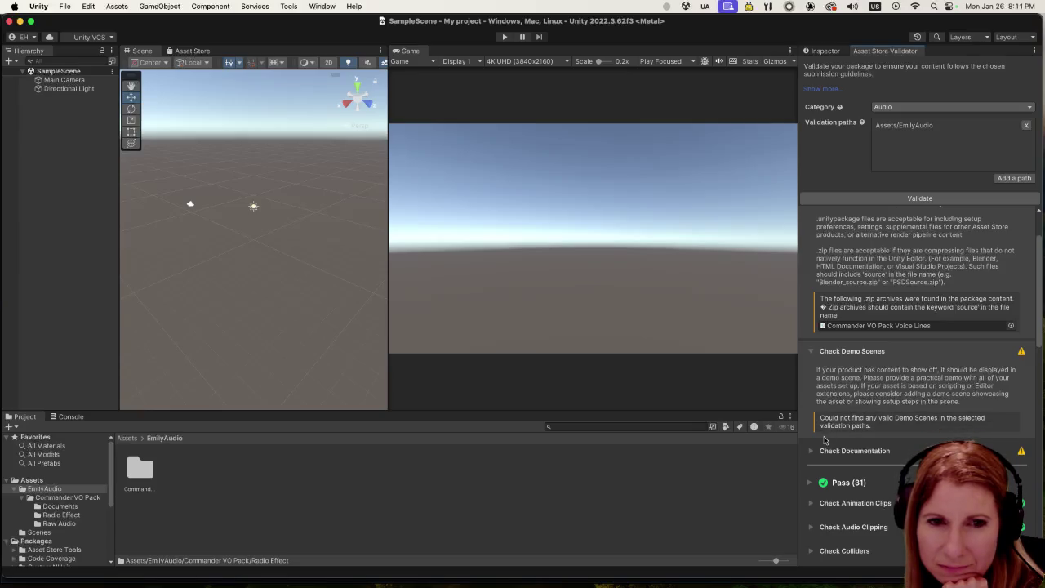
# Step: Read the Documentation check's explanation, then remove Assets/EmilyAudio from the validation paths
pyautogui.click(821, 449)
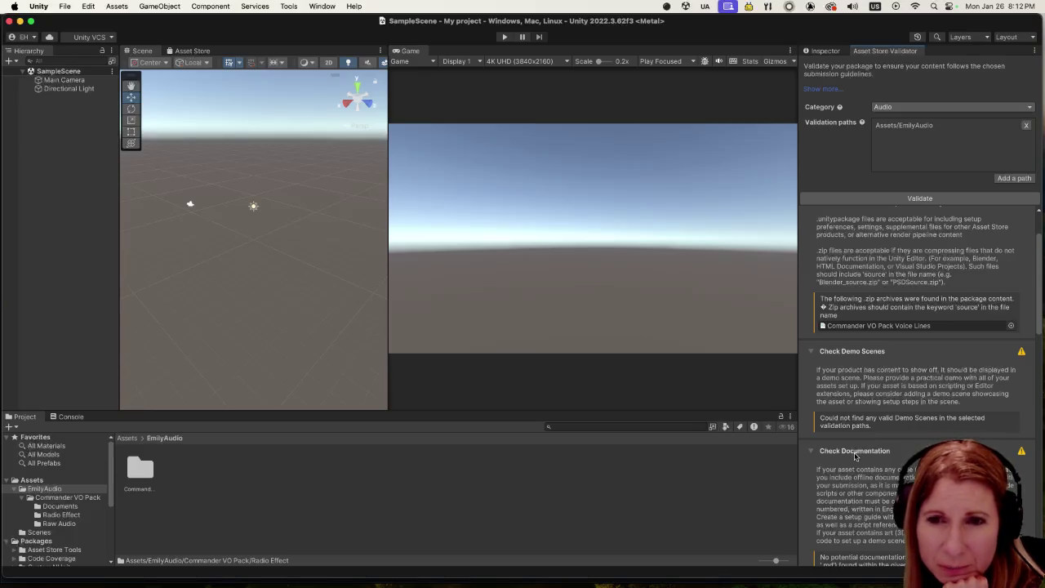
pyautogui.scroll(-1, 902, 462)
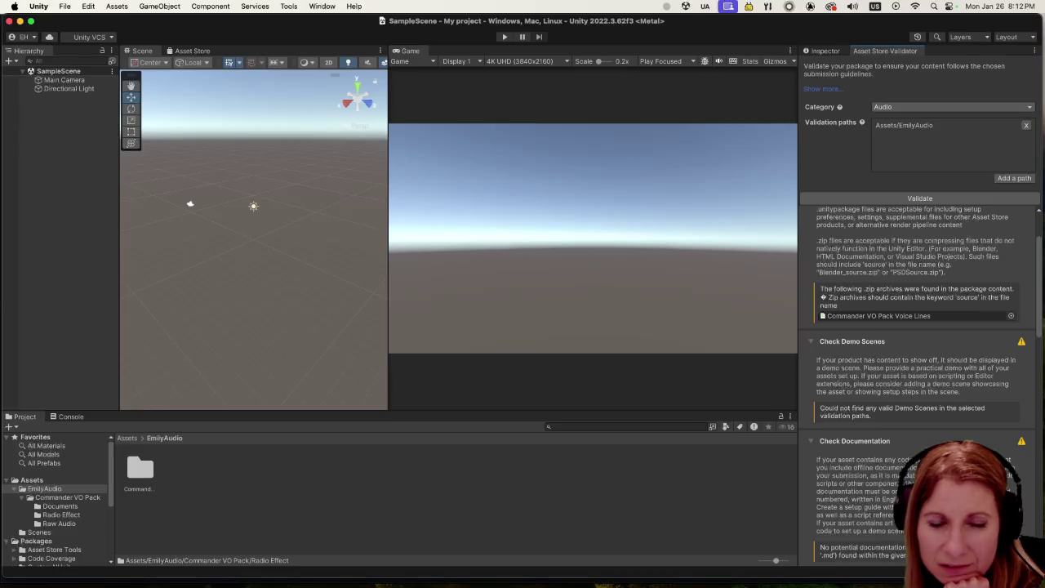
pyautogui.scroll(2, 920, 385)
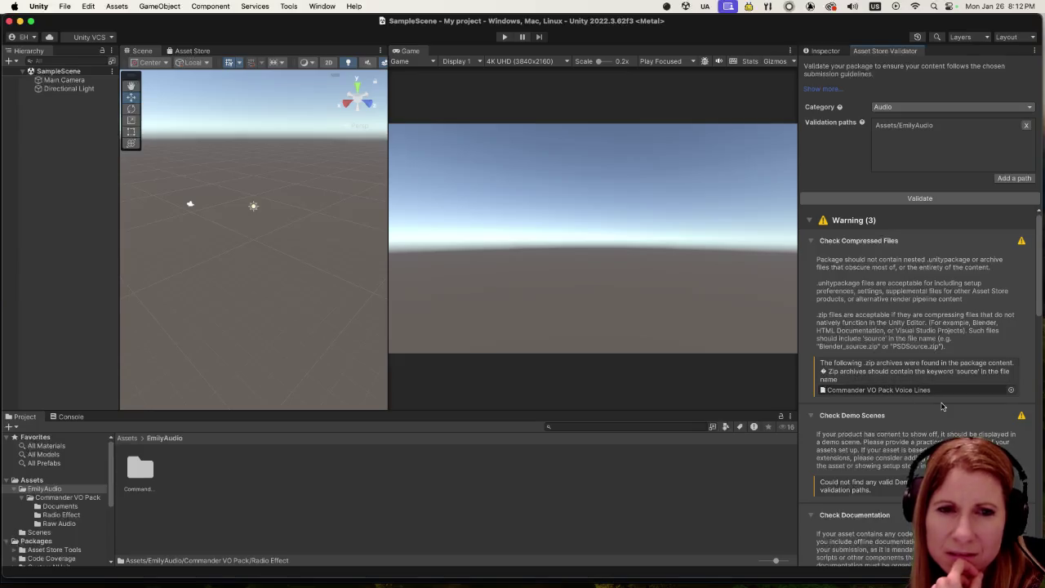
pyautogui.click(1026, 125)
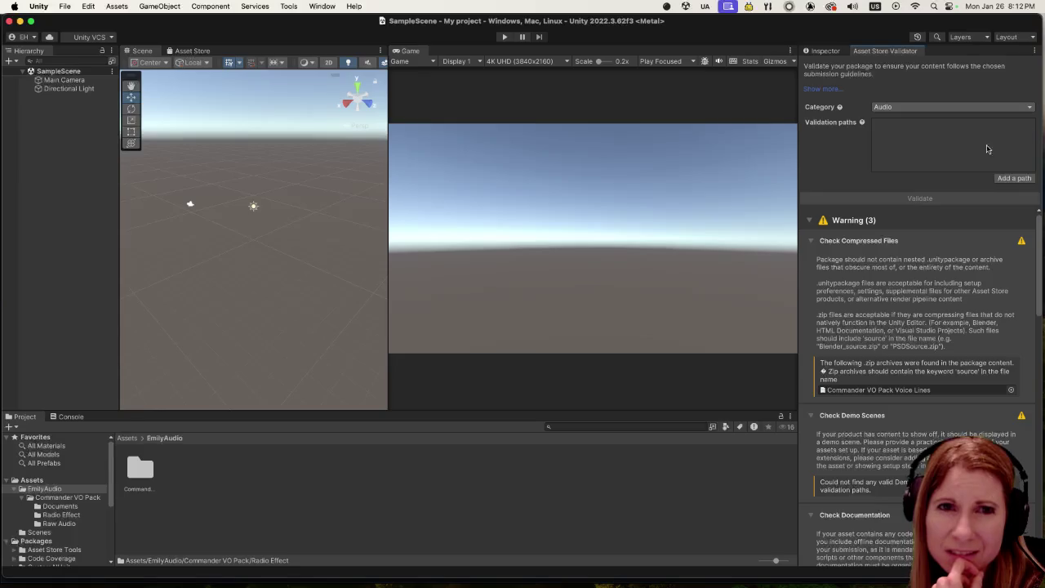
pyautogui.click(1010, 178)
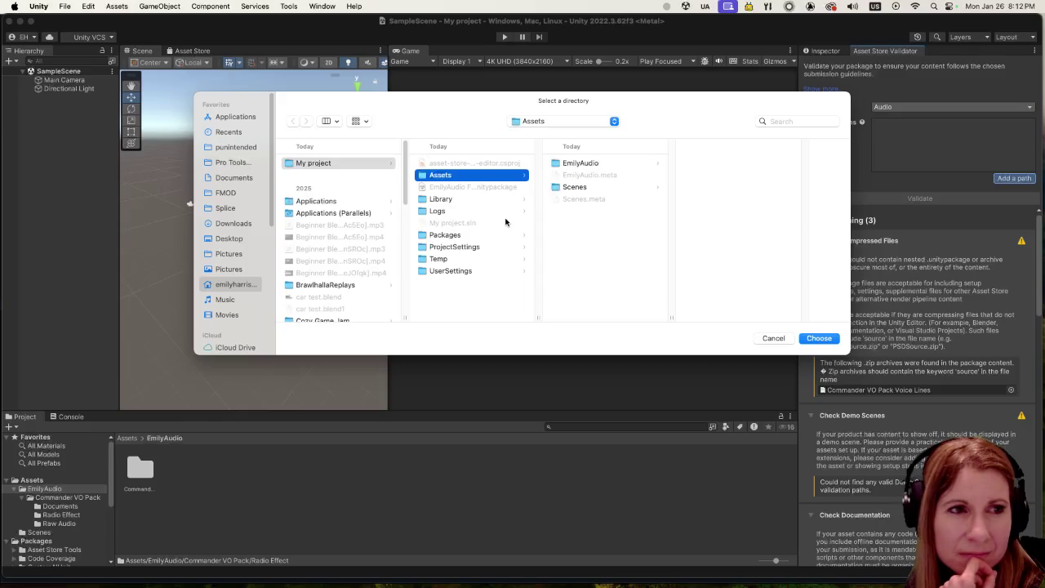
pyautogui.click(773, 338)
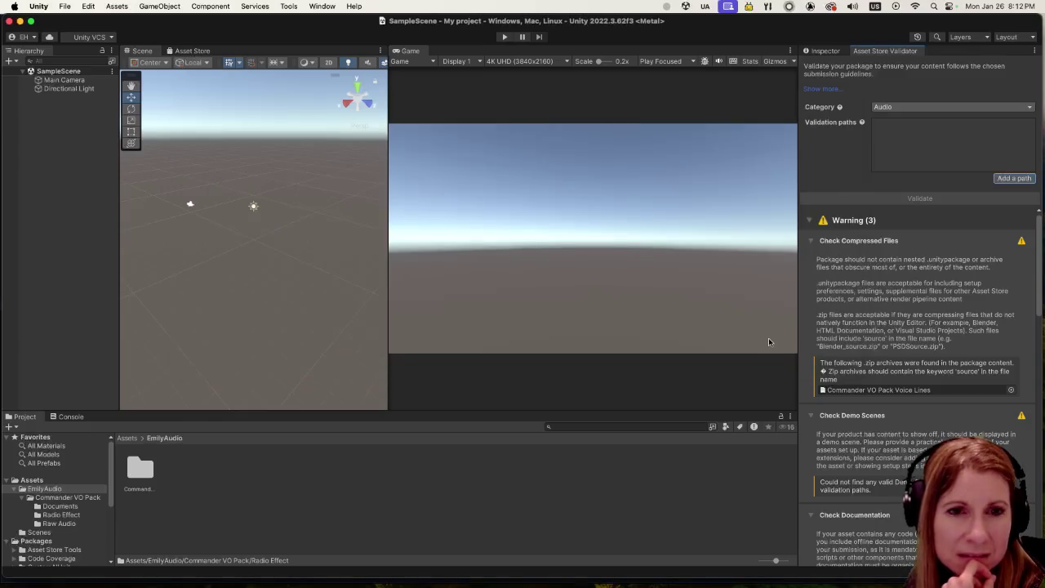
pyautogui.click(150, 473)
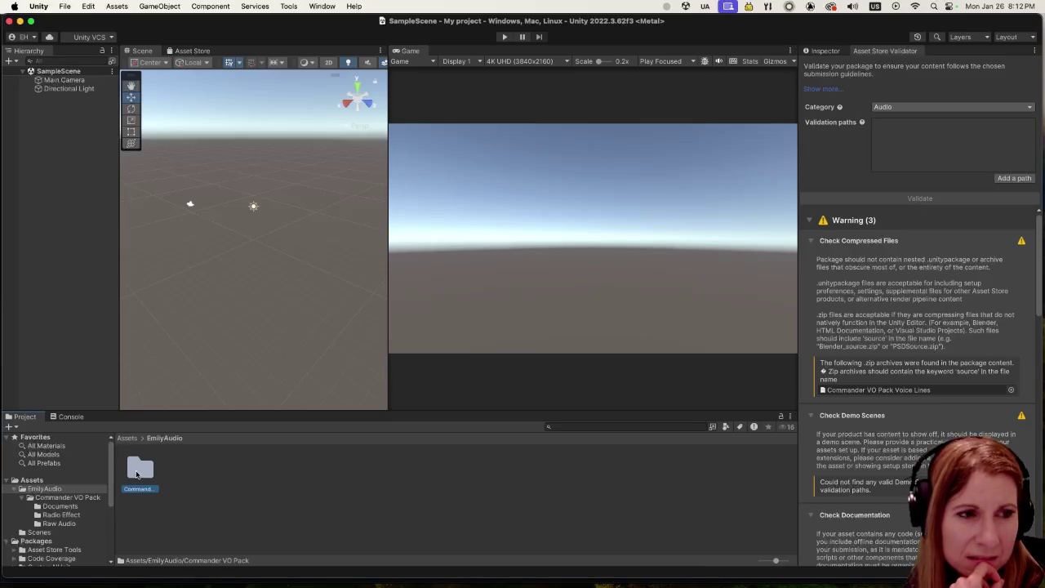
pyautogui.rightClick(137, 475)
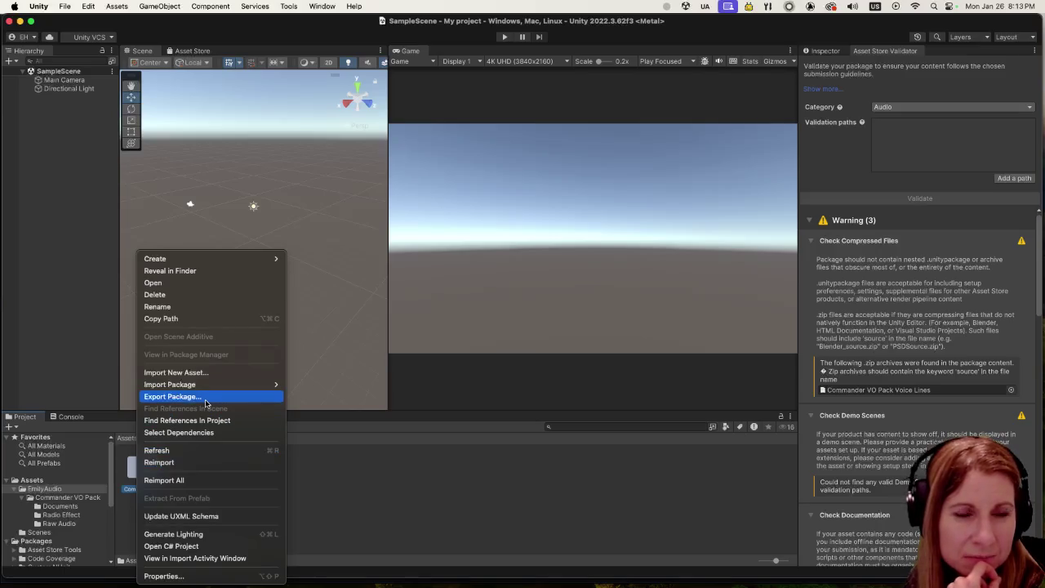
pyautogui.click(419, 490)
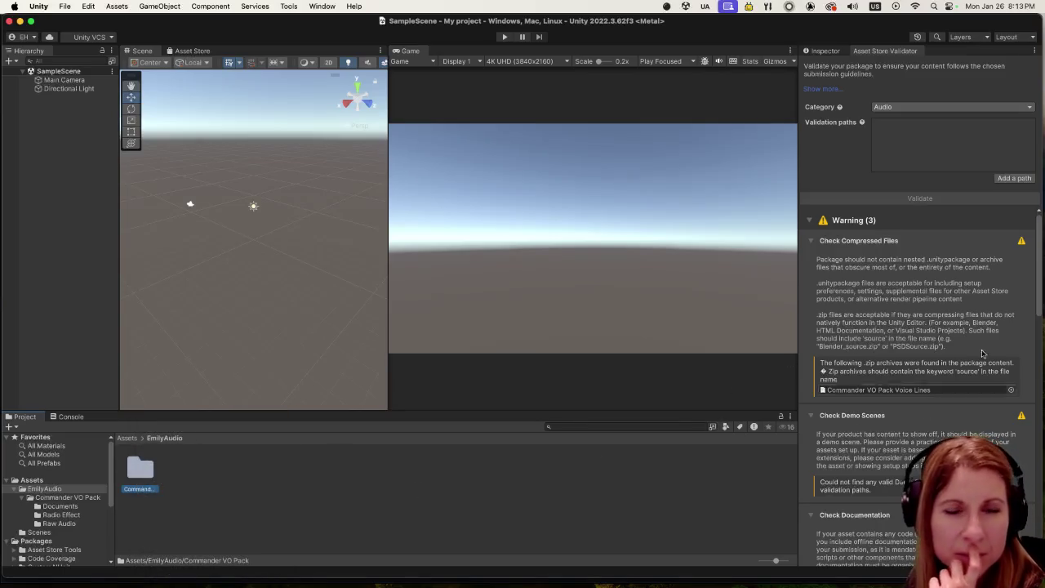
pyautogui.click(1014, 179)
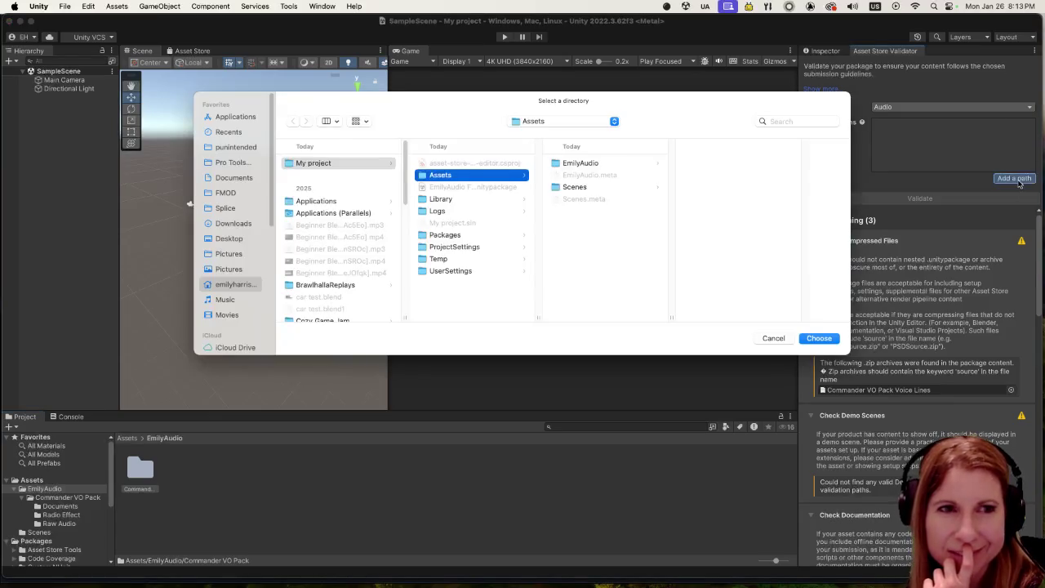
# Step: Browse the project folders and choose Assets/EmilyAudio as the validation path
pyautogui.click(589, 164)
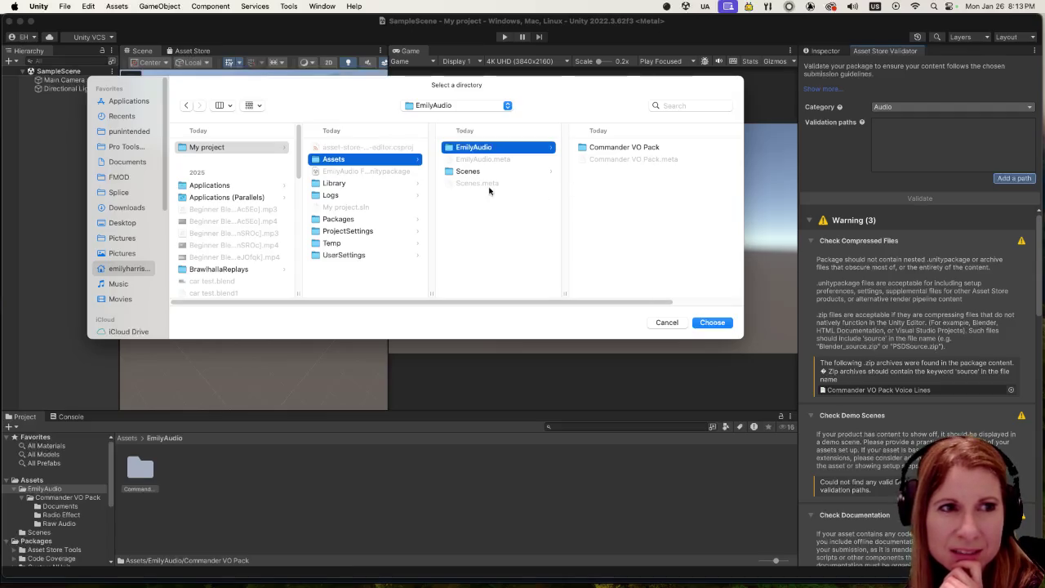
pyautogui.click(386, 177)
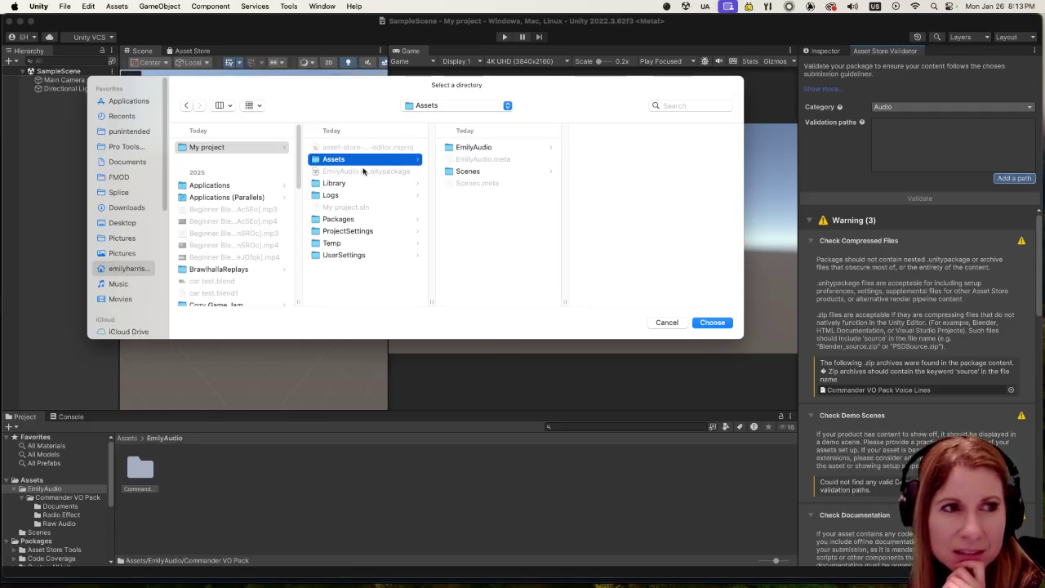
pyautogui.click(282, 146)
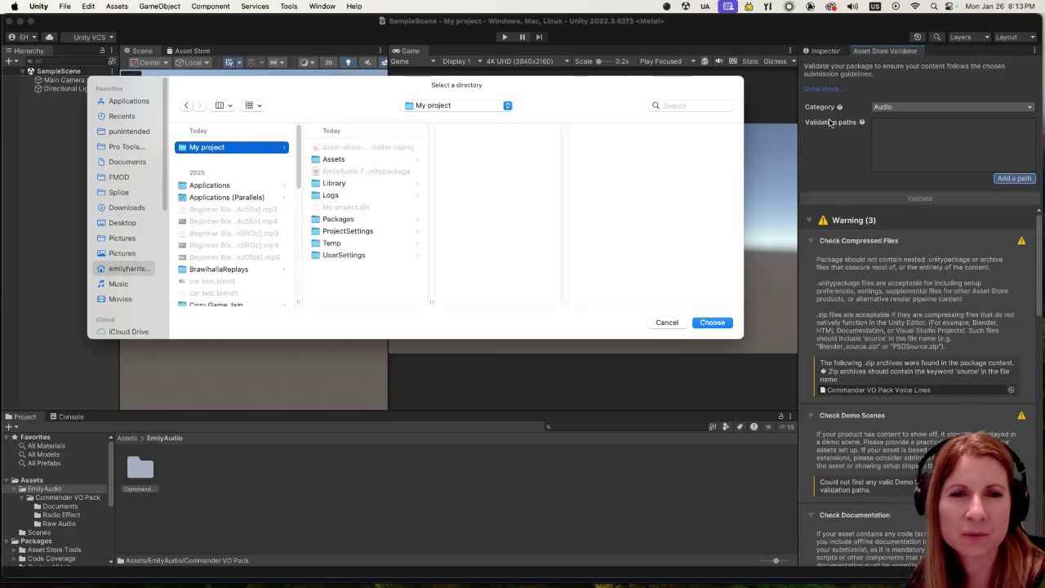
pyautogui.click(352, 160)
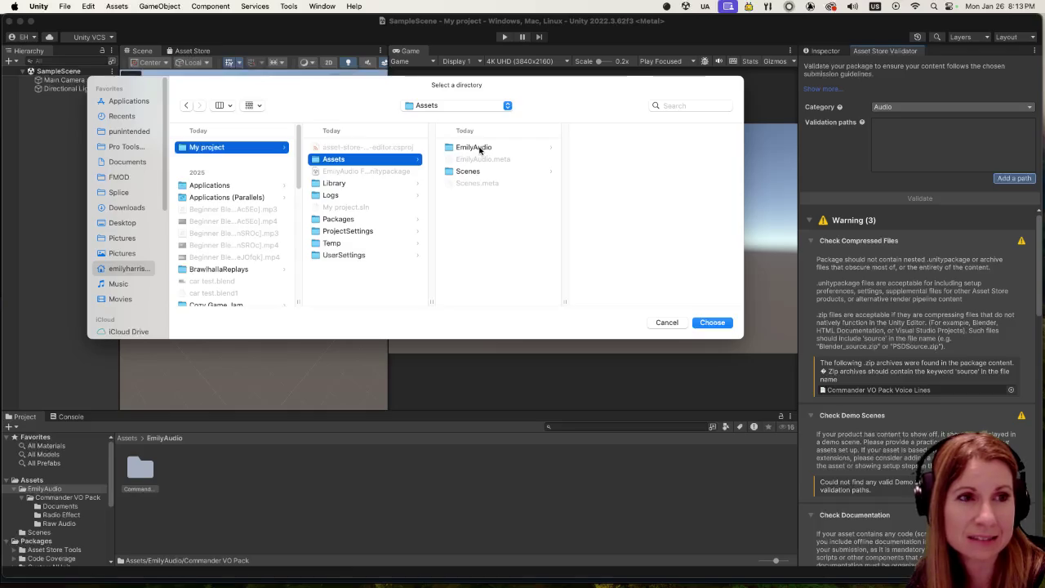
pyautogui.click(343, 221)
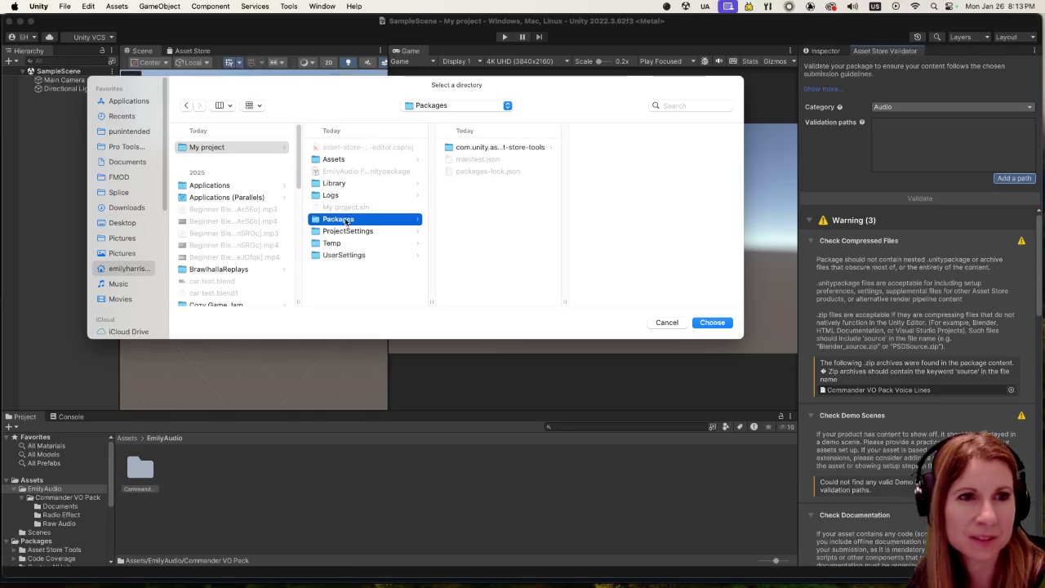
pyautogui.click(518, 147)
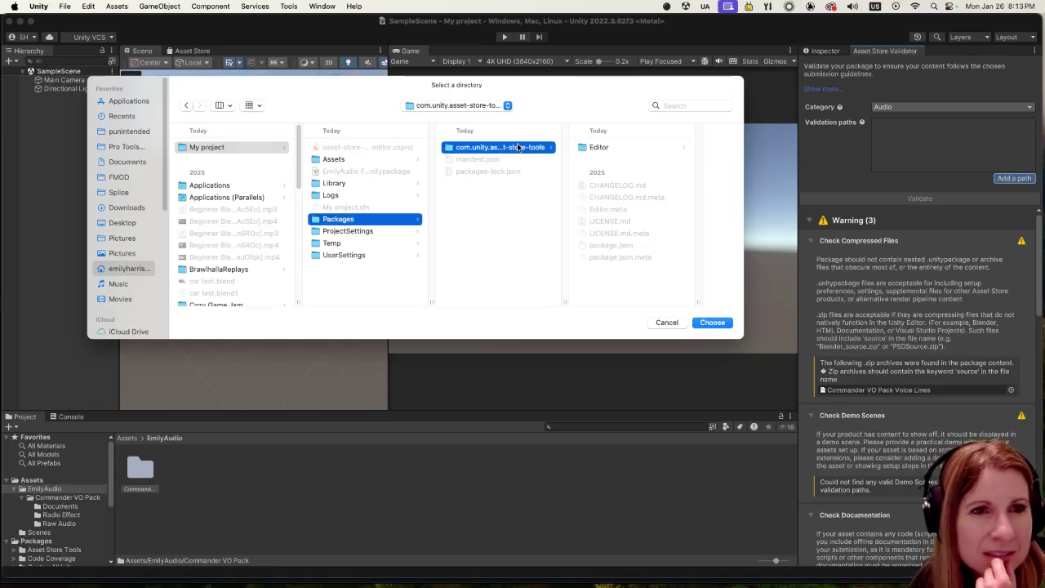
pyautogui.click(245, 152)
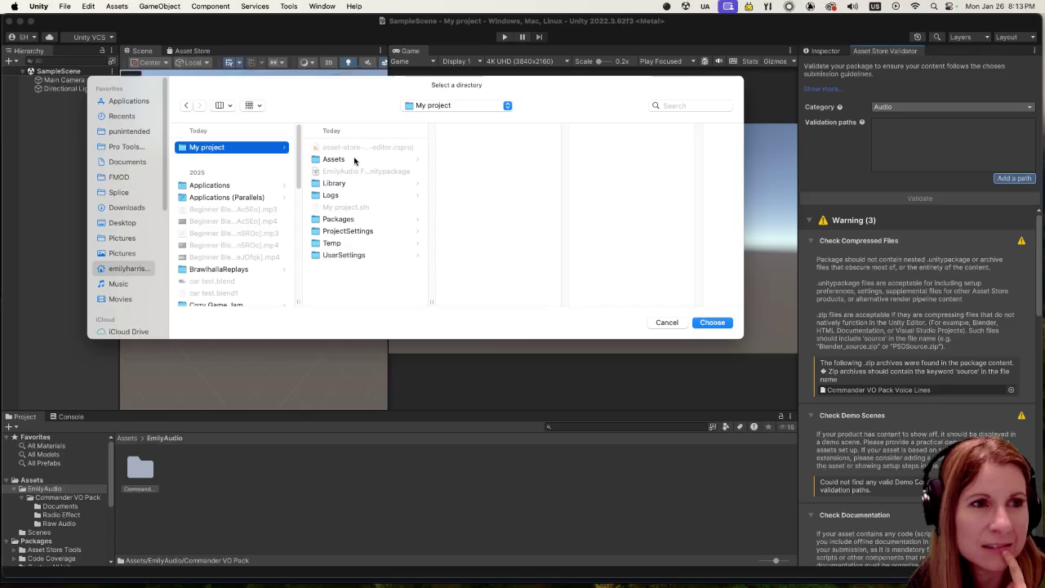
pyautogui.click(711, 323)
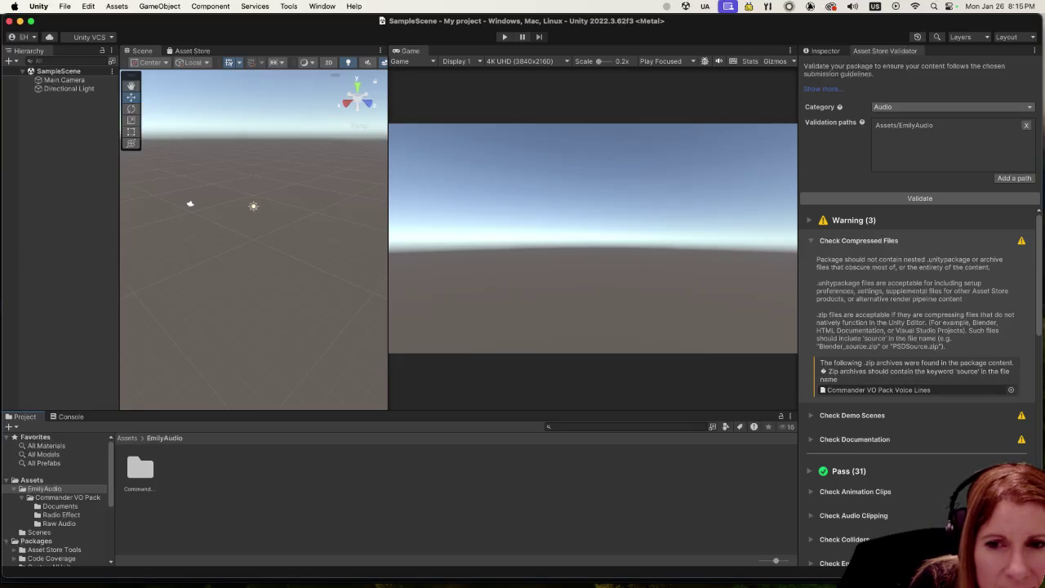
pyautogui.press('super+Tab')
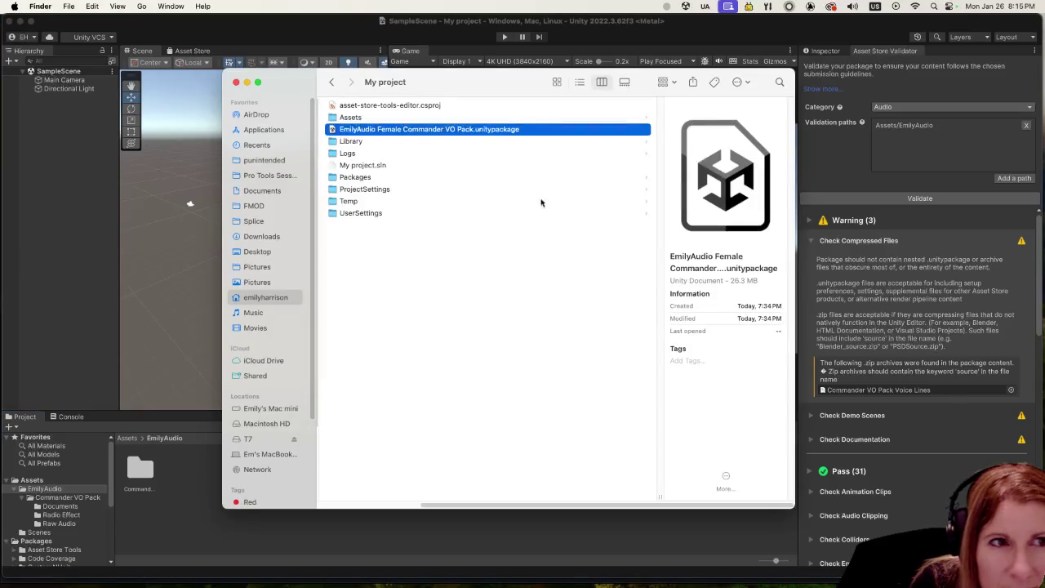
# Step: In Finder, open Assets > EmilyAudio > Commander VO Pack > Radio Effect to view the voice files
pyautogui.moveTo(508, 503); pyautogui.dragTo(353, 480)
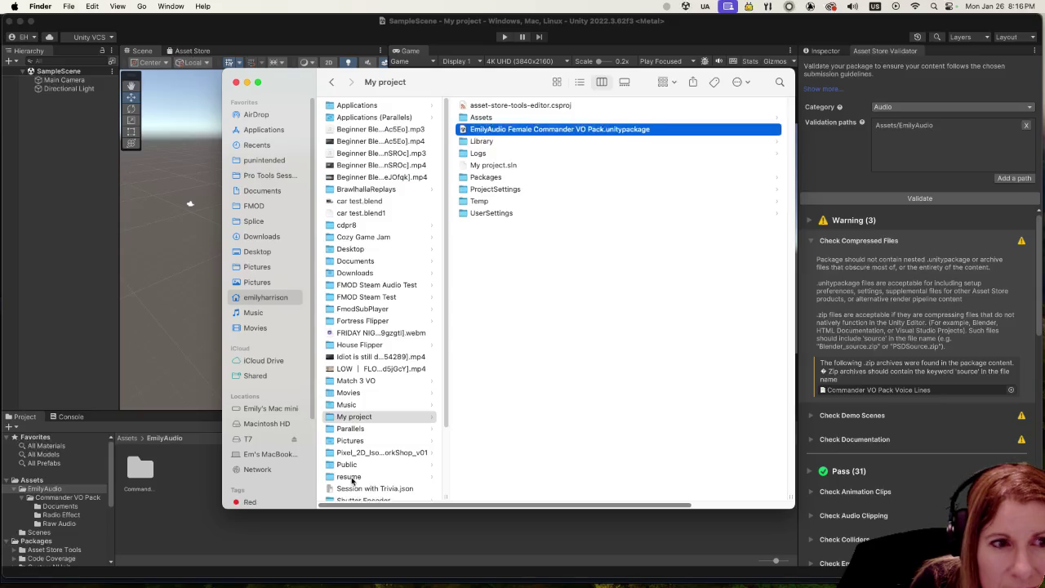
pyautogui.hscroll(3, 490, 477)
pyautogui.click(428, 117)
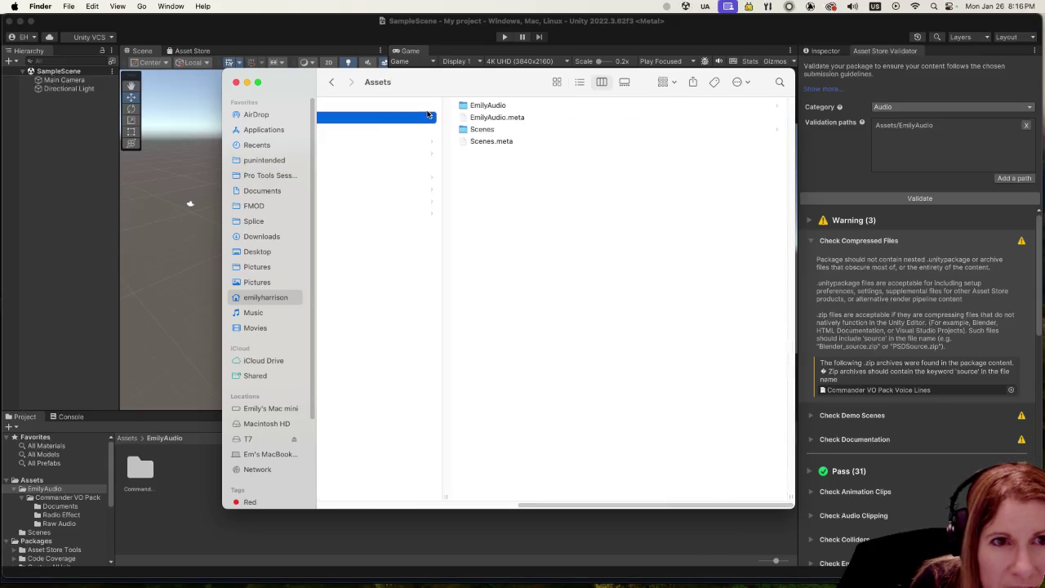
pyautogui.click(590, 105)
pyautogui.click(544, 106)
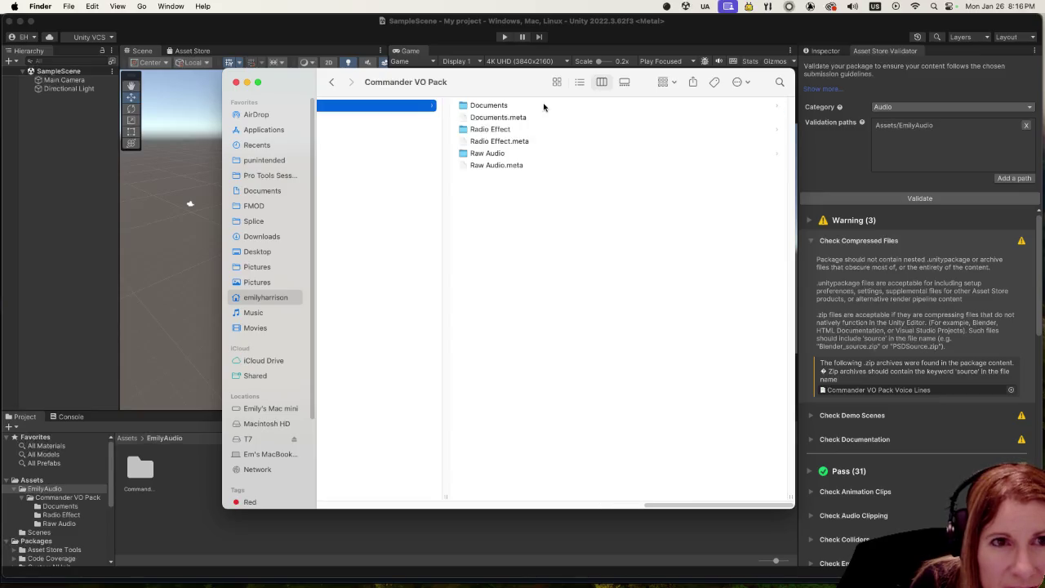
pyautogui.click(525, 128)
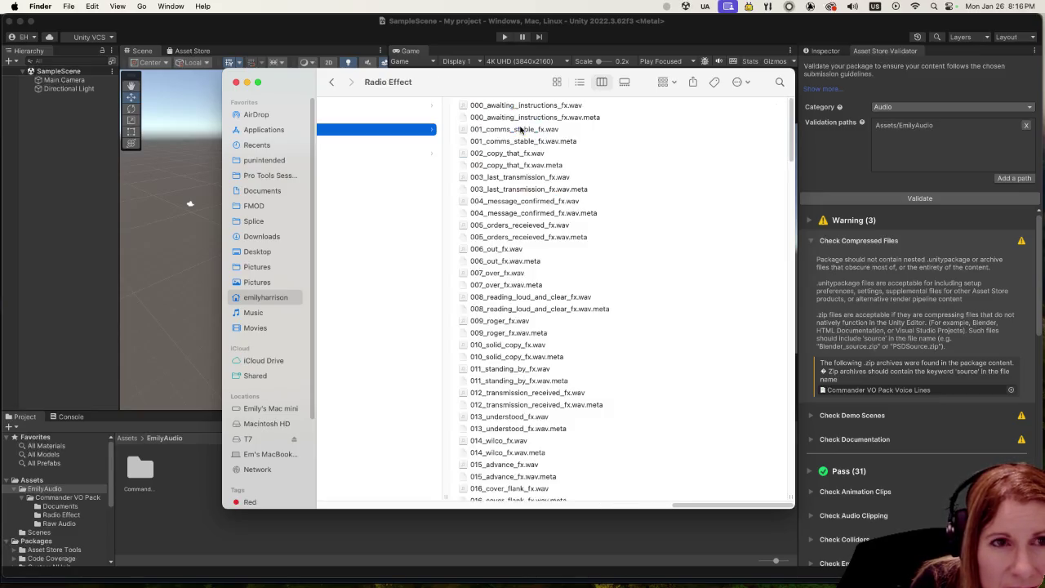
# Step: Scroll the Finder columns back, then return to Unity and close the current project
pyautogui.moveTo(770, 507); pyautogui.dragTo(319, 481)
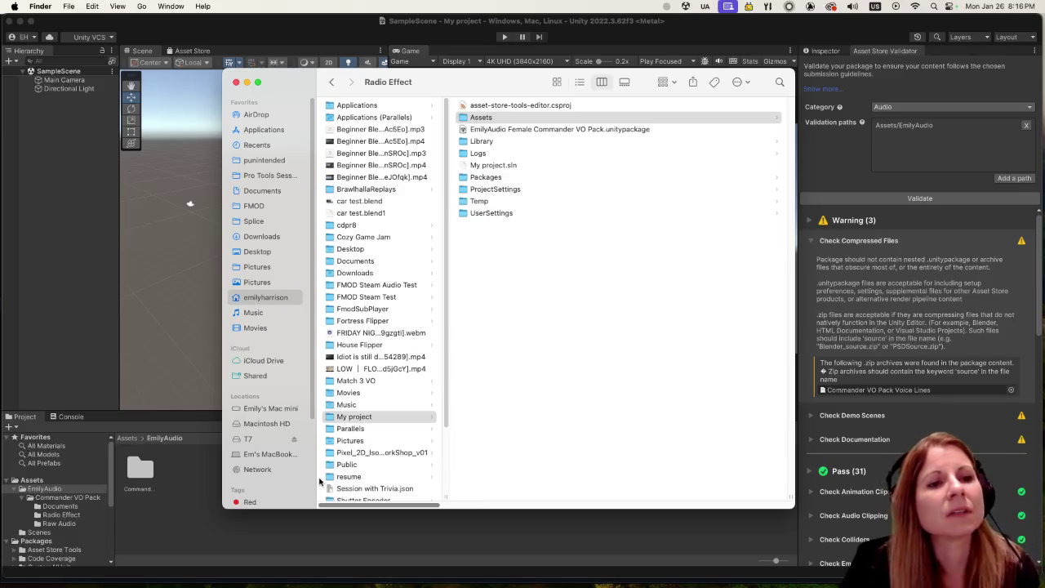
pyautogui.hscroll(2, 320, 481)
pyautogui.moveTo(354, 484)
pyautogui.mouseDown()
pyautogui.moveTo(565, 482)
pyautogui.moveTo(418, 471)
pyautogui.mouseUp()
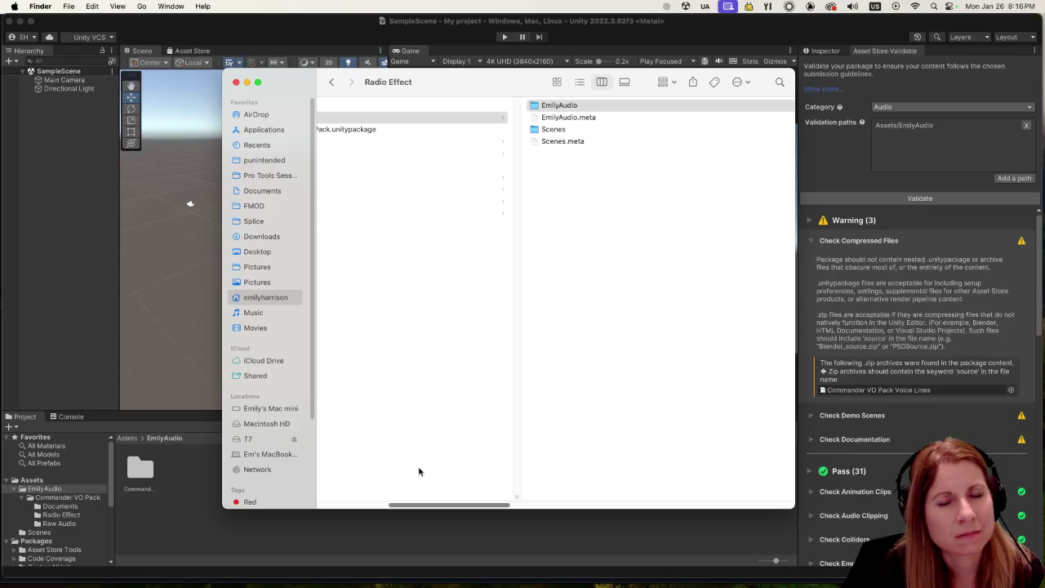
pyautogui.moveTo(419, 471); pyautogui.dragTo(370, 469)
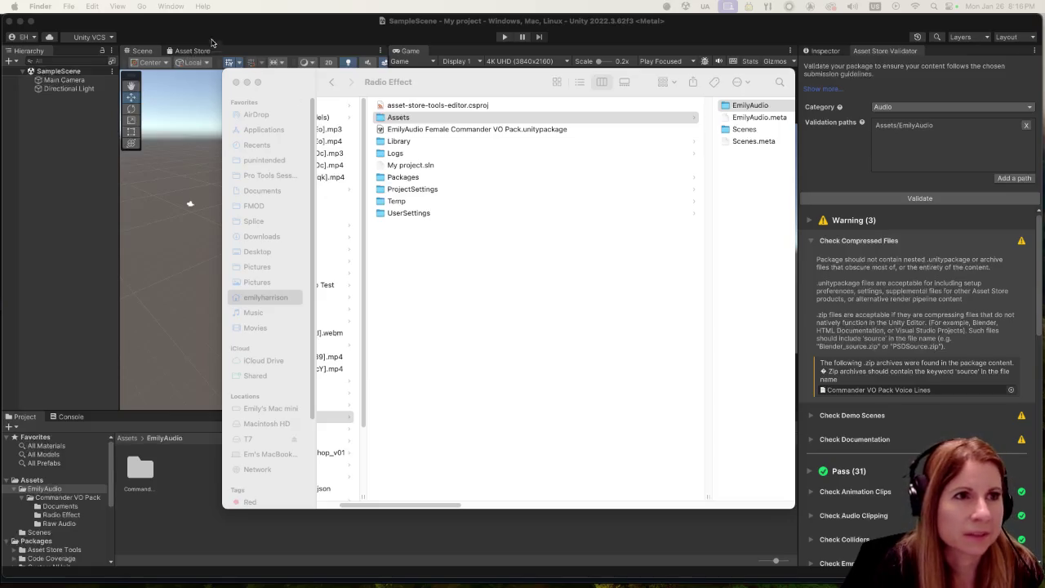
pyautogui.click(8, 24)
pyautogui.click(9, 21)
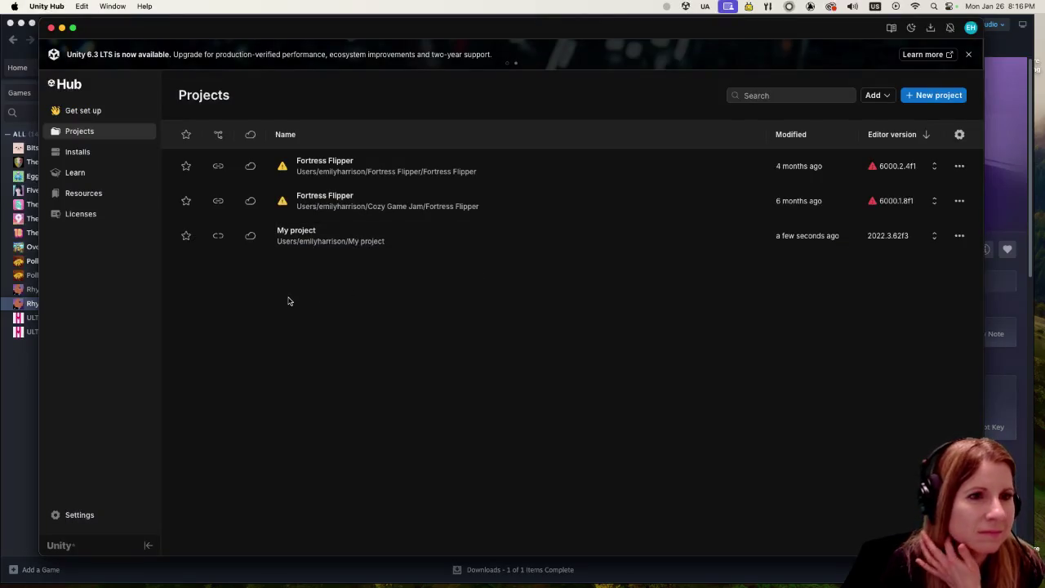
# Step: Create a 3D Built-In project named 'Commander Asset Pack test' and dismiss the already-open notice
pyautogui.click(941, 98)
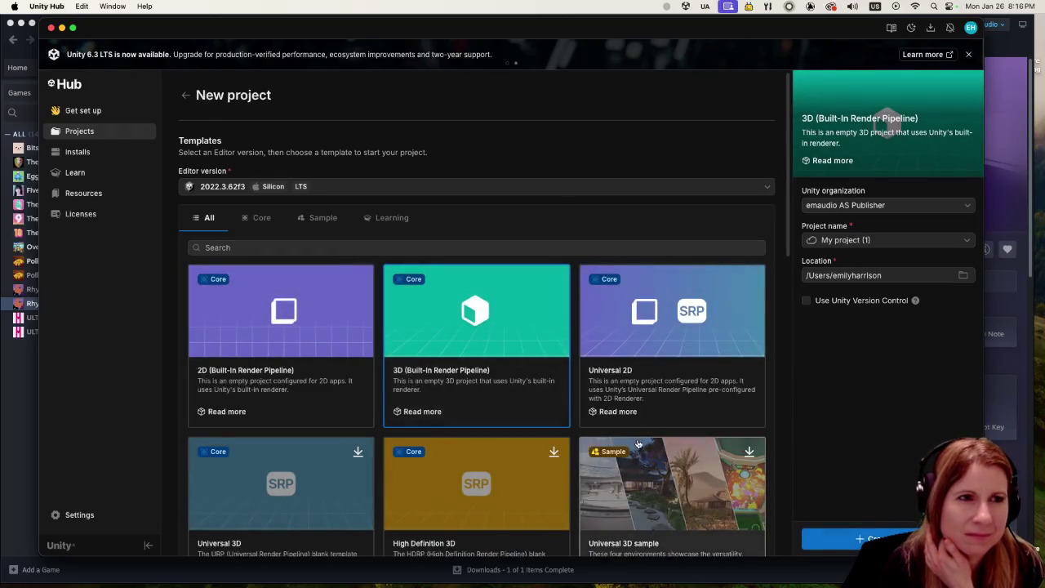
pyautogui.click(849, 239)
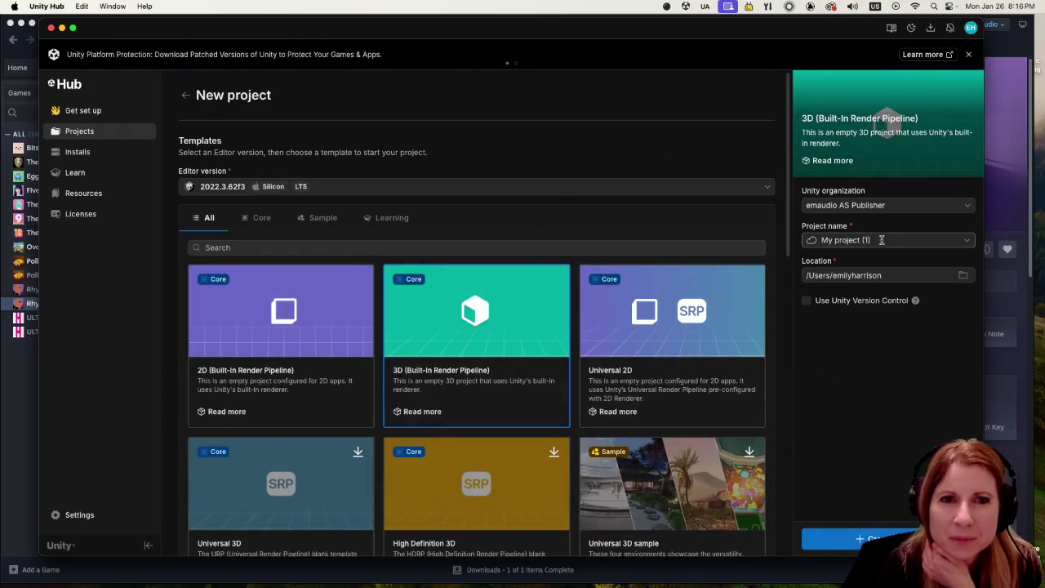
pyautogui.tripleClick(849, 240)
pyautogui.write('Vo')
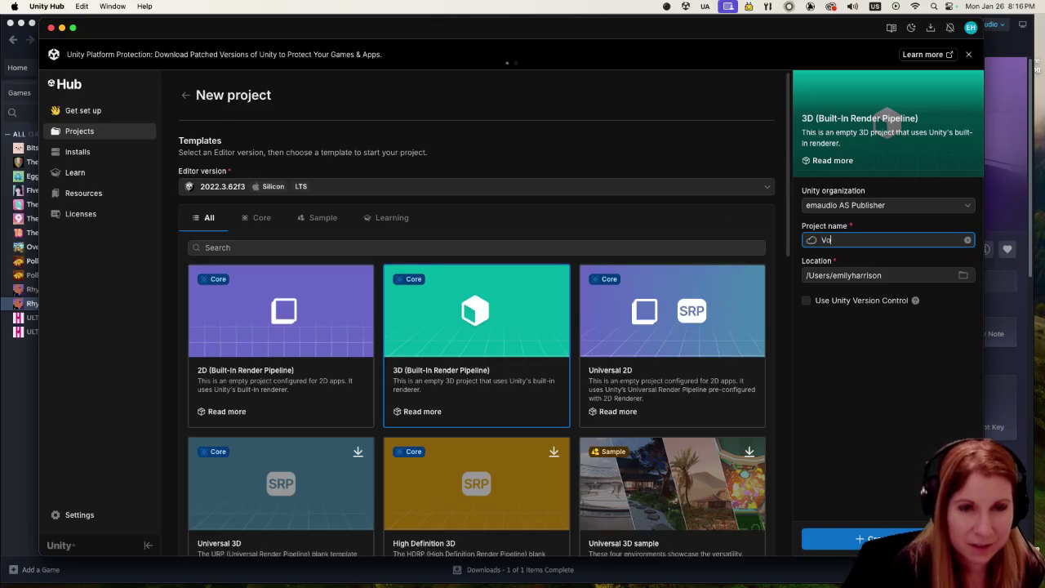
pyautogui.press('BackSpace')
pyautogui.press('BackSpace')
pyautogui.write('Com')
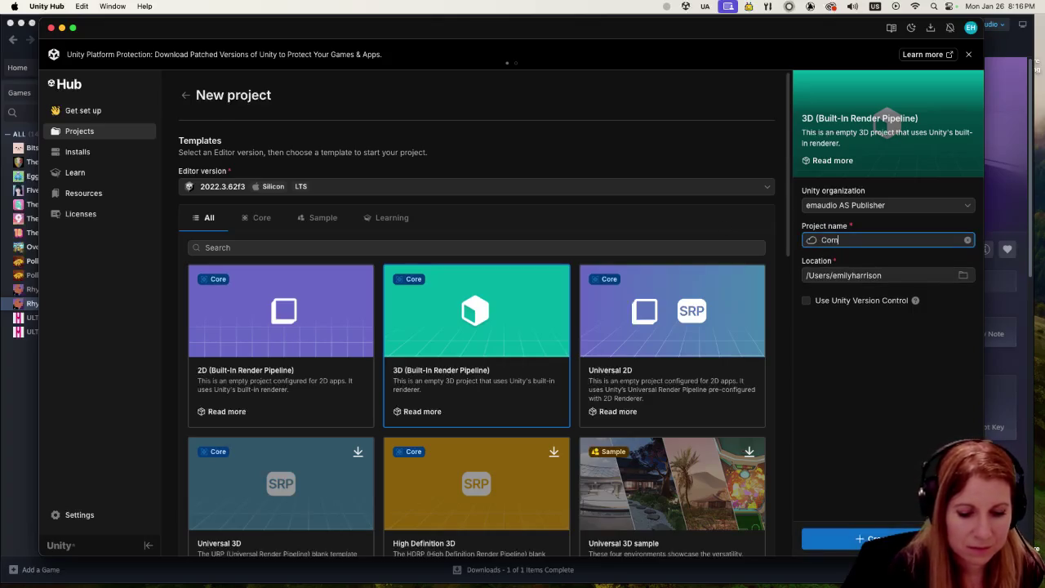
pyautogui.write('mander Asset Pack test')
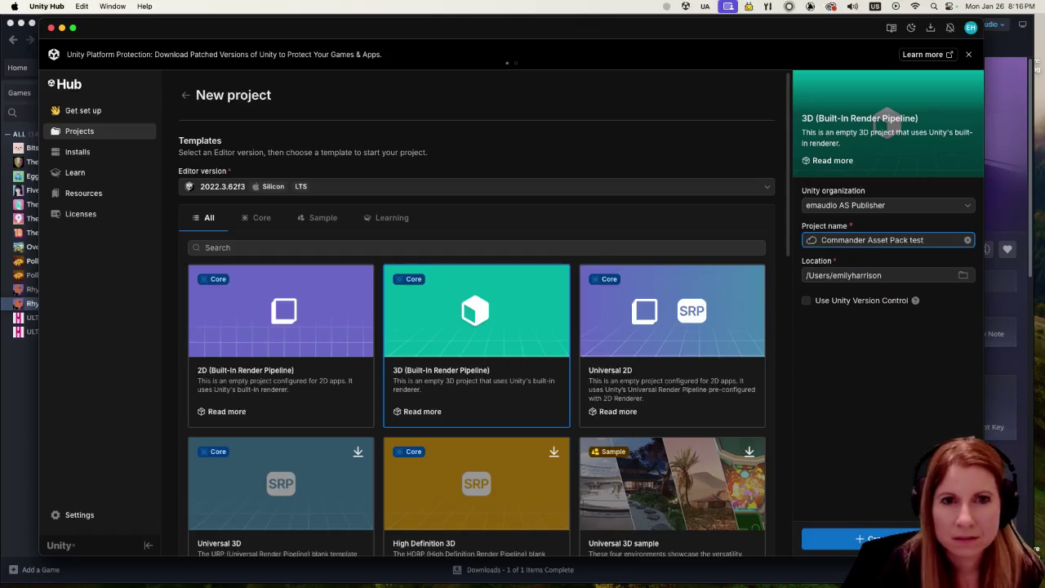
pyautogui.press('Return')
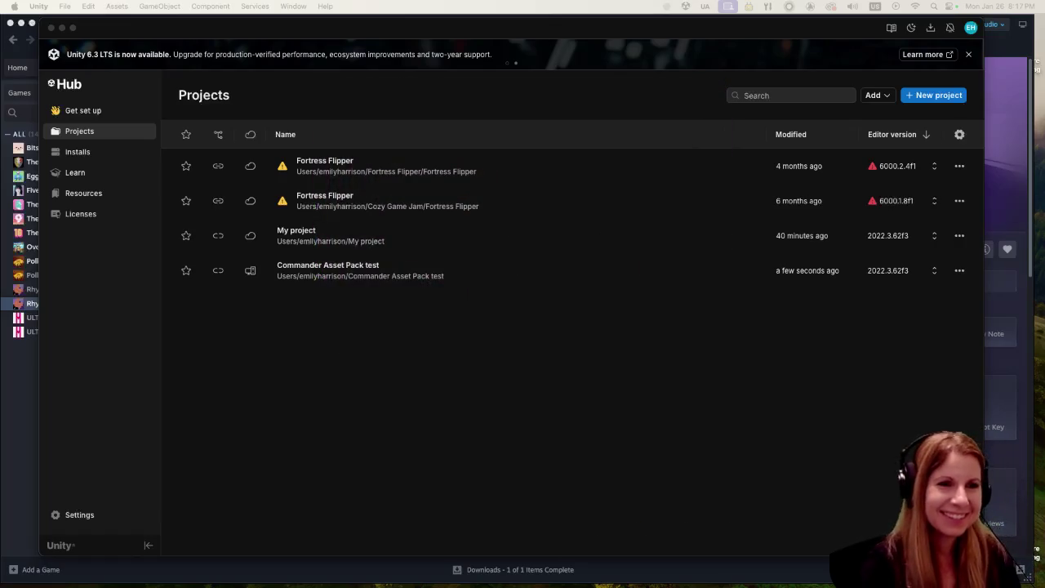
pyautogui.click(477, 275)
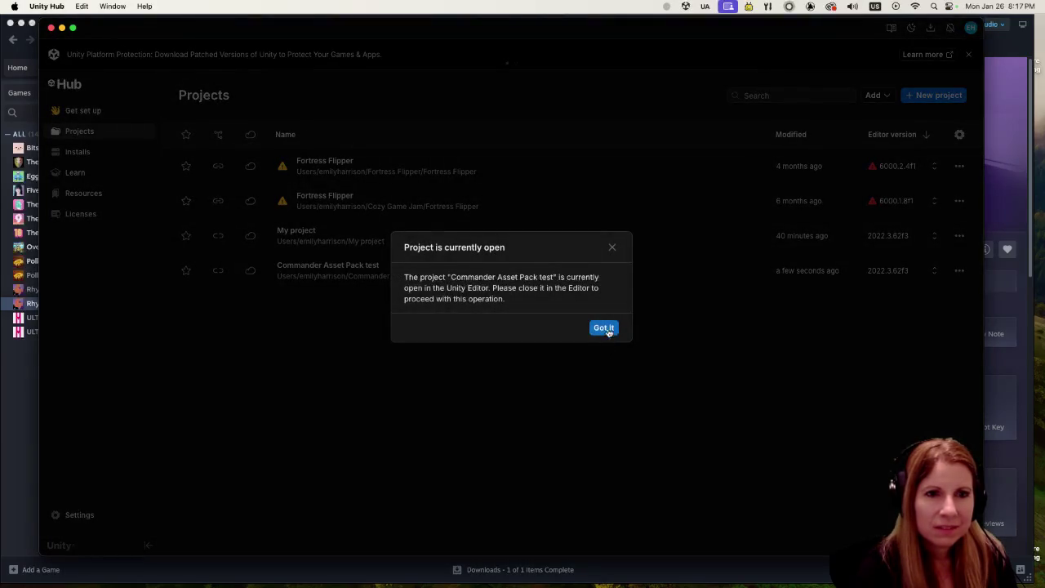
pyautogui.click(605, 331)
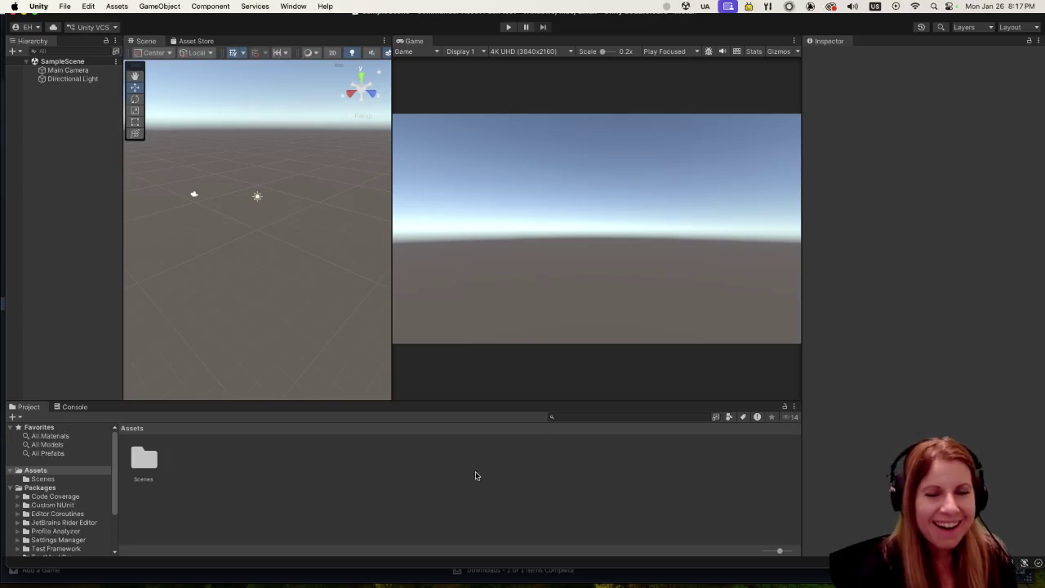
pyautogui.click(263, 6)
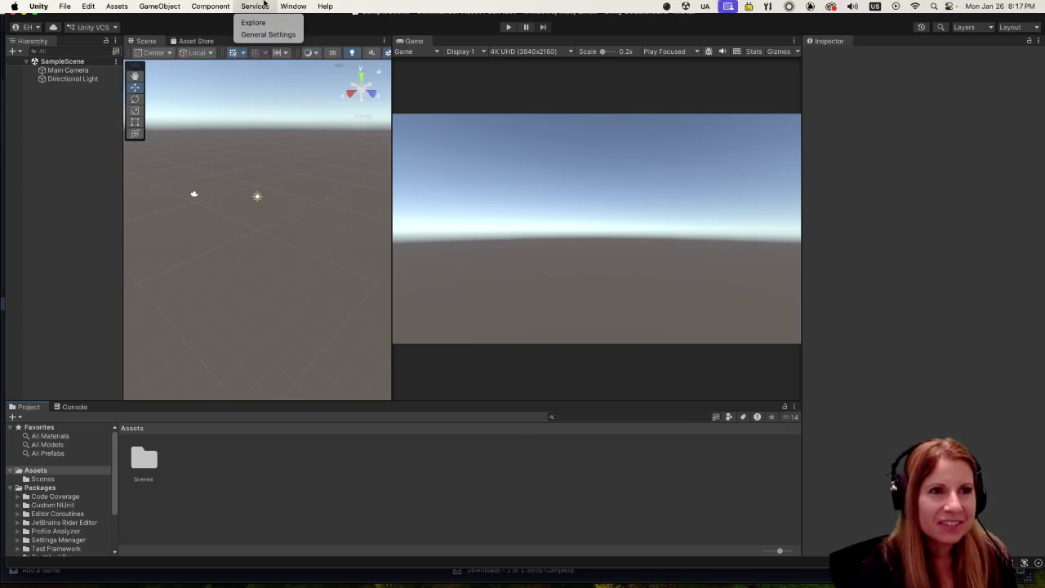
pyautogui.moveTo(207, 4)
pyautogui.moveTo(293, 4)
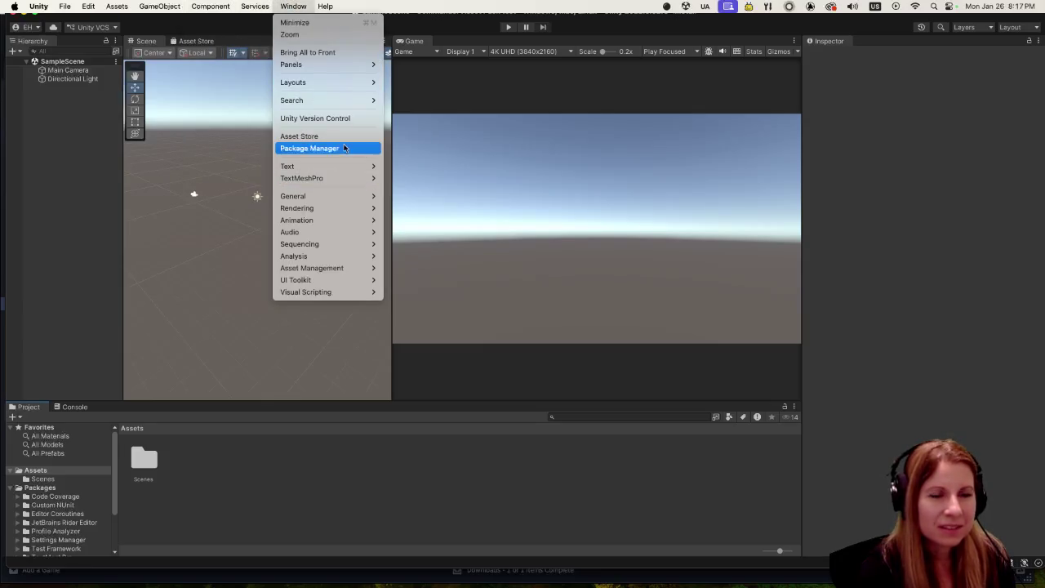
pyautogui.click(310, 148)
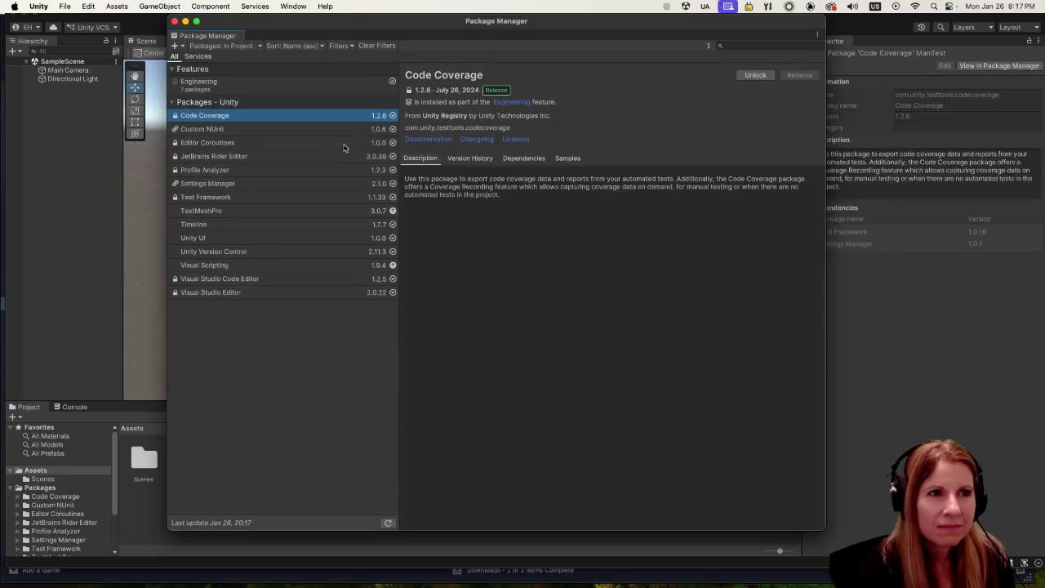
pyautogui.click(174, 21)
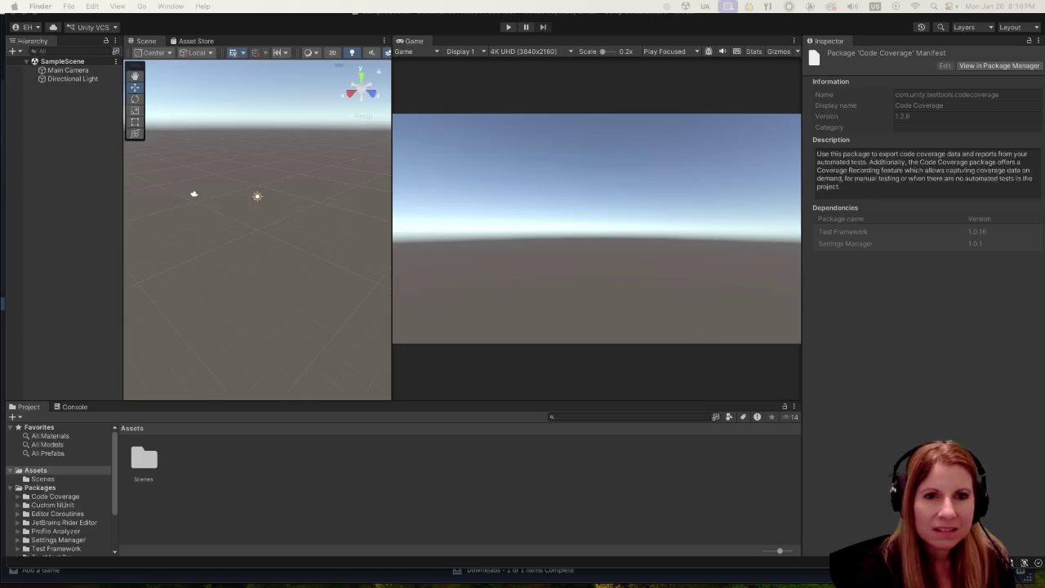
# Step: Import the EmilyAudio Female Commander VO Pack .unitypackage into the project with all its files
pyautogui.moveTo(1044, 323); pyautogui.dragTo(484, 467)
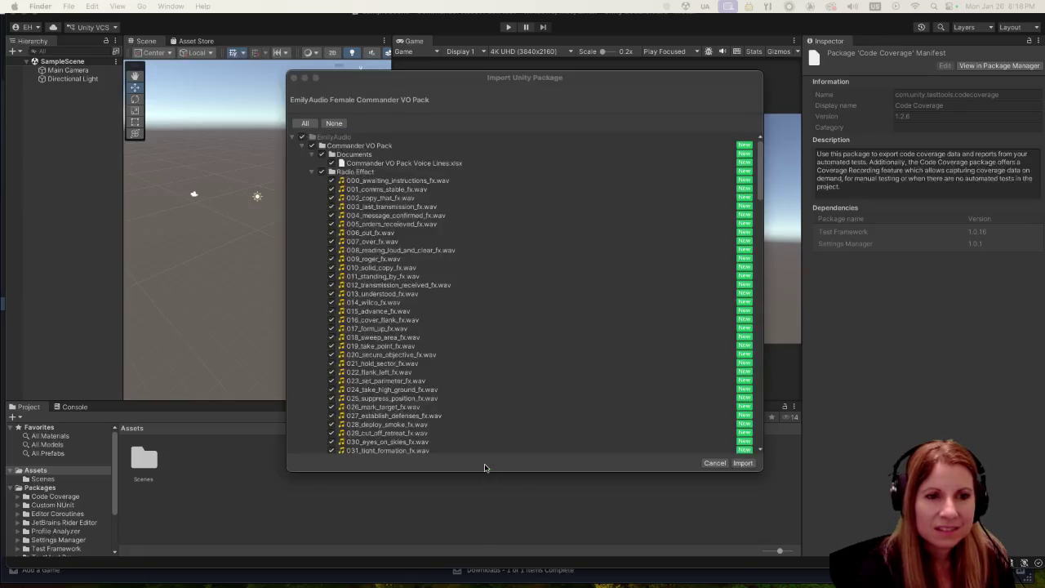
pyautogui.click(741, 463)
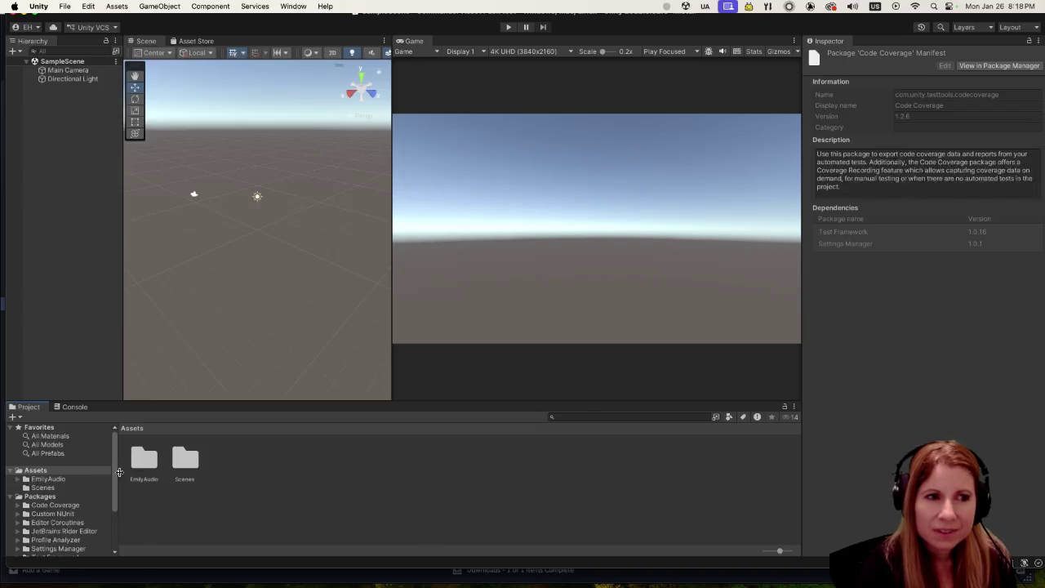
# Step: Open the Commander VO Pack's Radio Effect folder, then go back to EmilyAudio
pyautogui.doubleClick(142, 457)
pyautogui.doubleClick(141, 458)
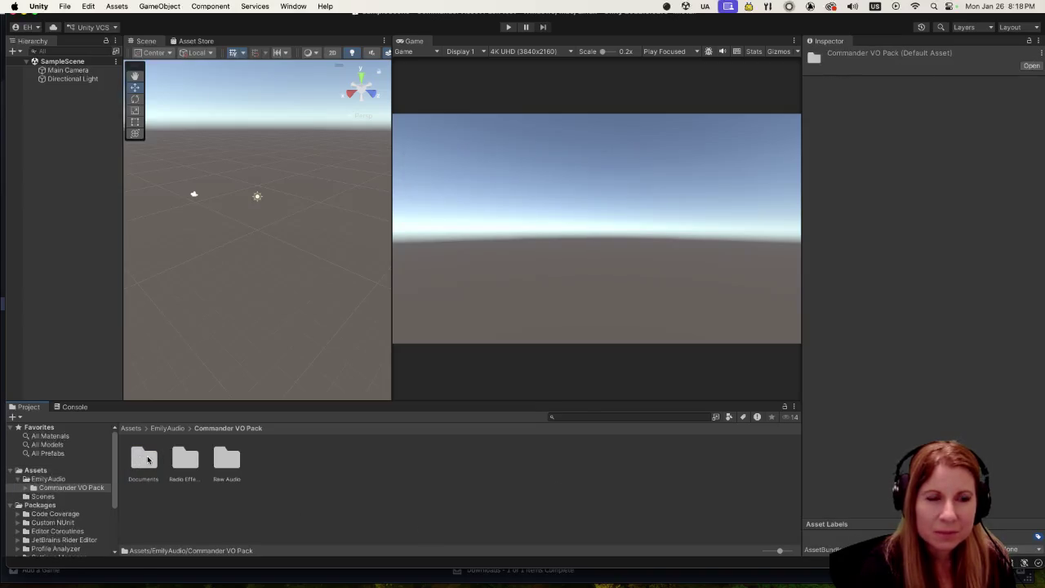
pyautogui.doubleClick(186, 459)
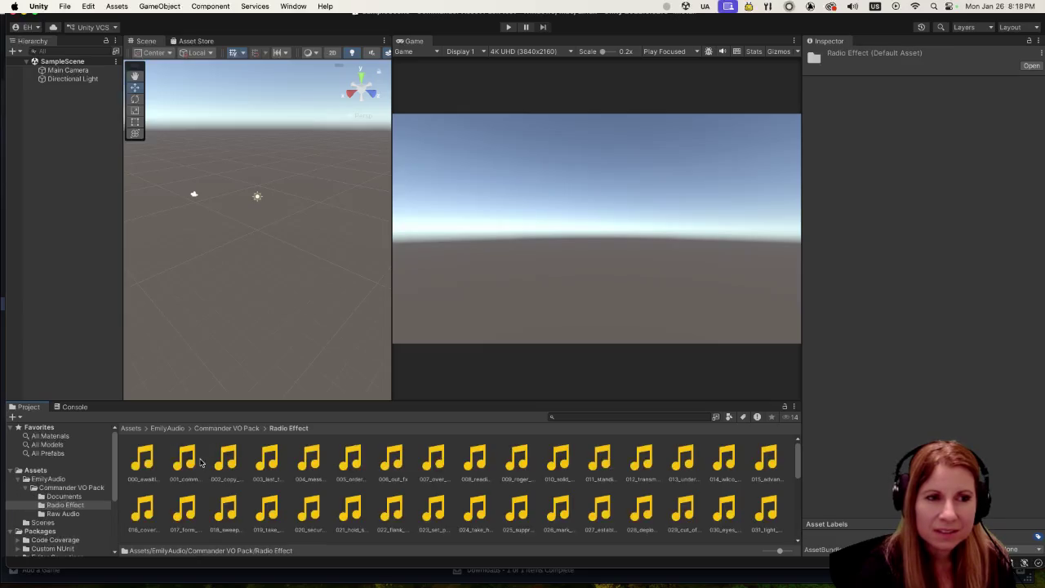
pyautogui.click(168, 428)
# Step: Open the Documents folder and select the Commander VO Pack Voice Lines file
pyautogui.click(147, 461)
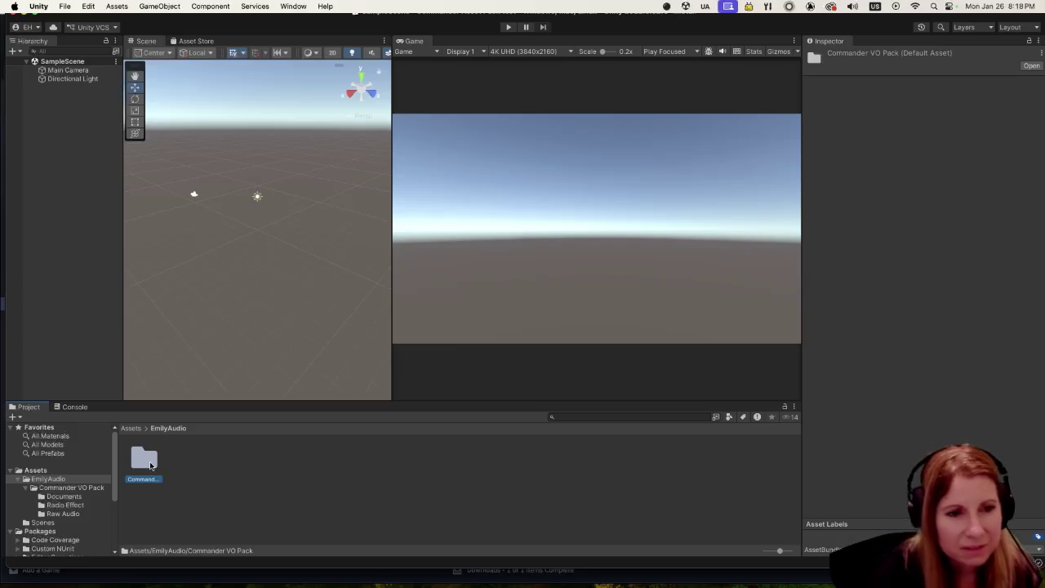
pyautogui.doubleClick(150, 465)
pyautogui.doubleClick(151, 465)
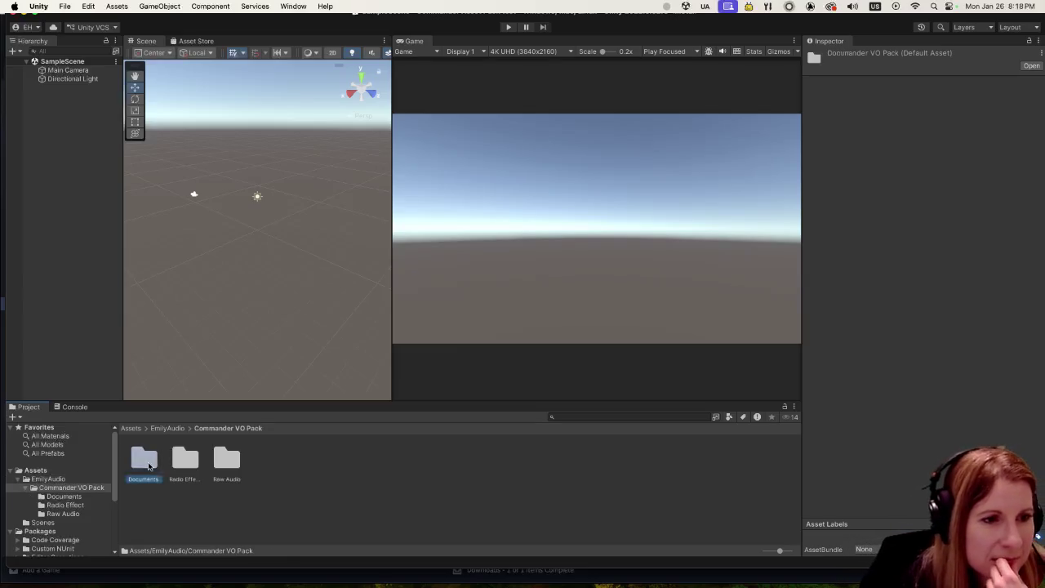
pyautogui.click(144, 459)
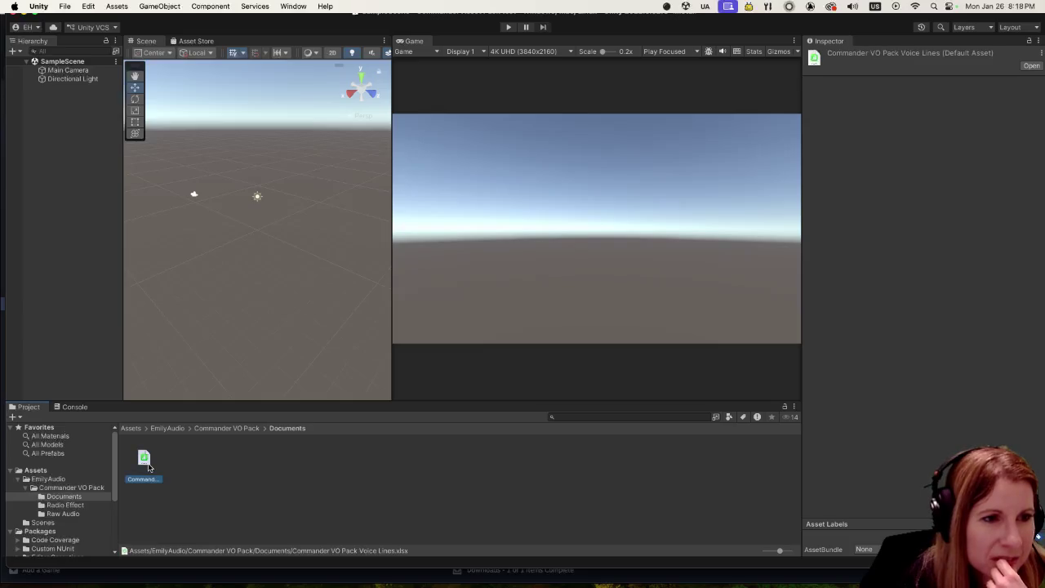
pyautogui.click(223, 428)
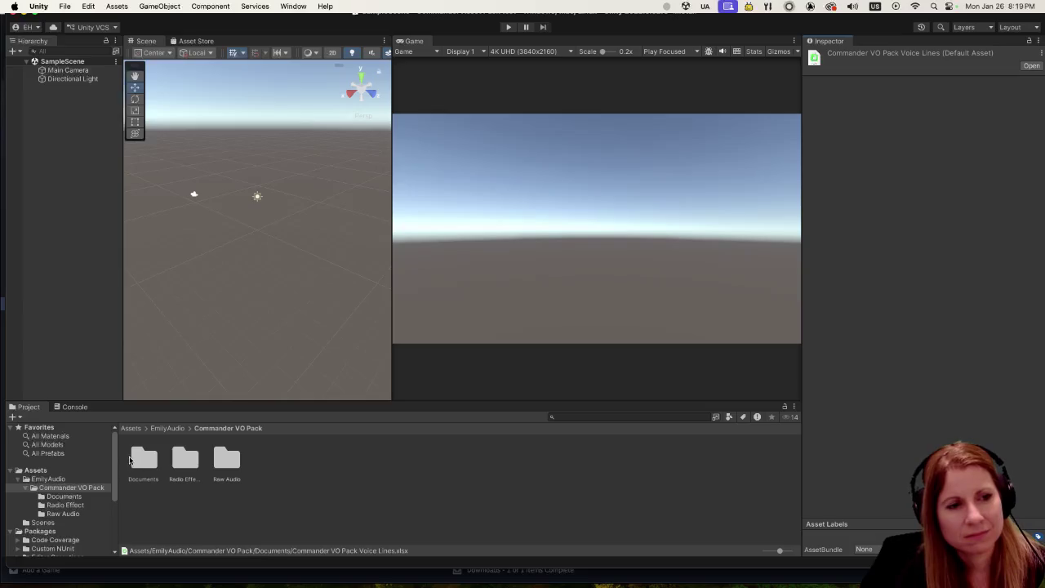
# Step: Navigate back up through EmilyAudio toward the top-level Assets folder
pyautogui.click(167, 428)
pyautogui.click(138, 463)
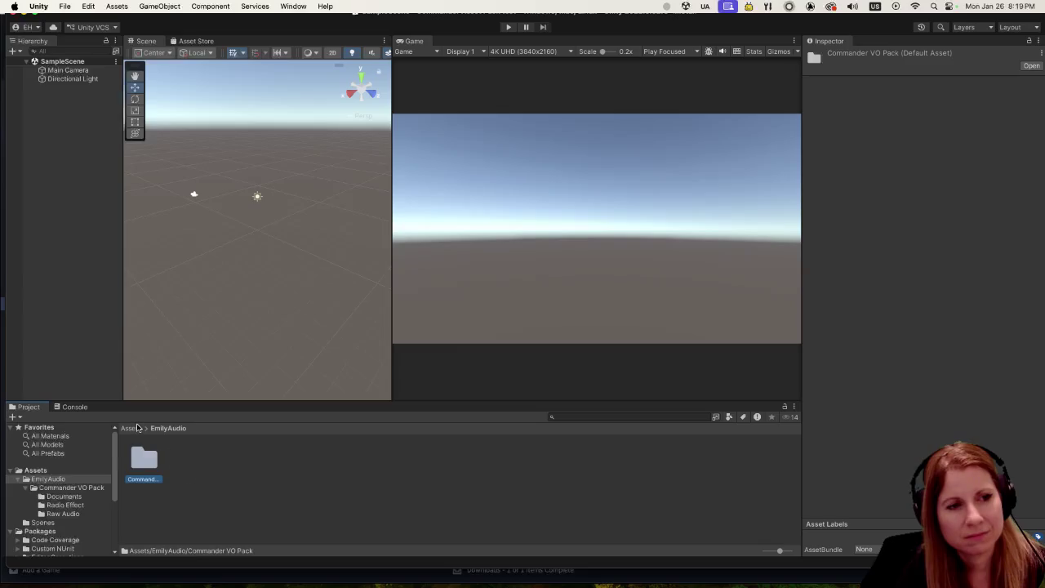
pyautogui.click(136, 428)
pyautogui.click(143, 453)
# Step: Bring up and dismiss the EmilyAudio folder's context menu, then open the Window menu
pyautogui.rightClick(143, 452)
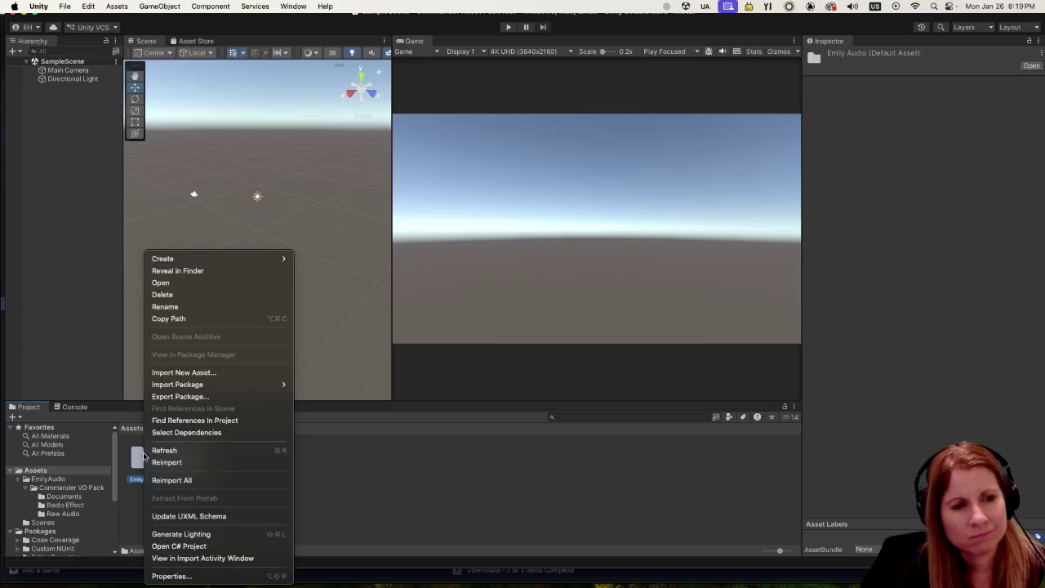
pyautogui.press('Escape')
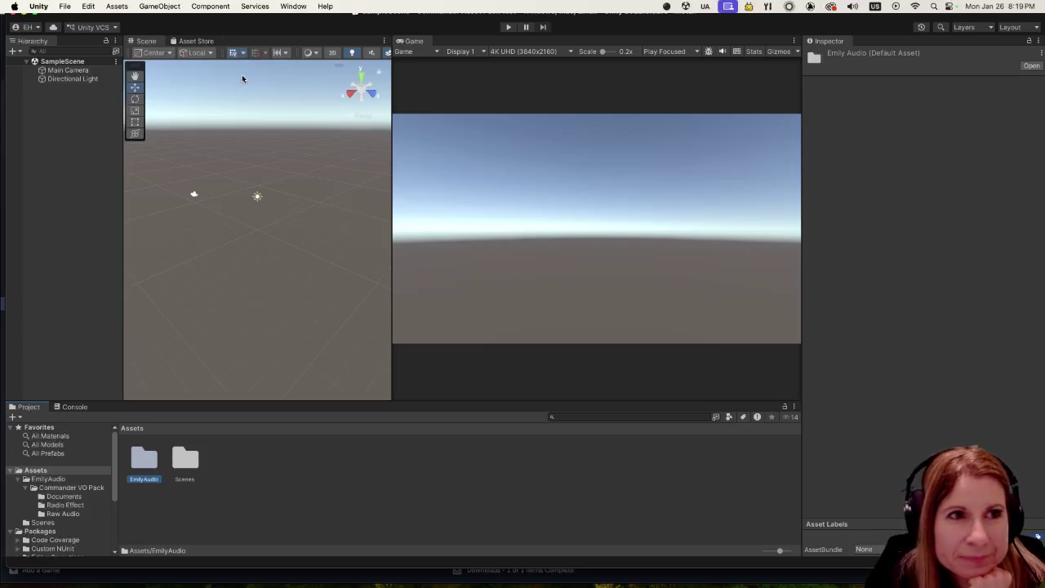
pyautogui.click(678, 39)
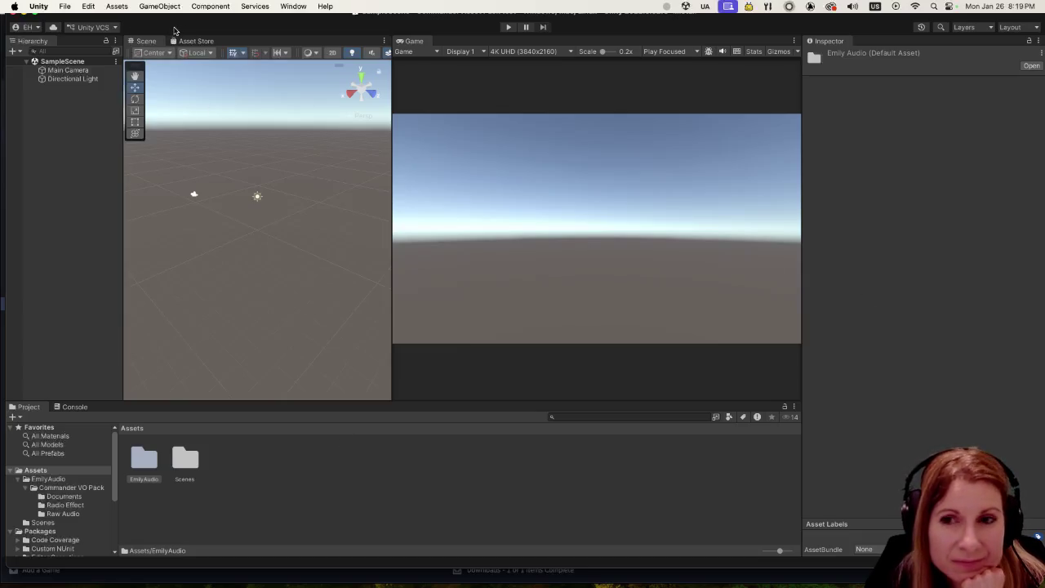
pyautogui.click(292, 5)
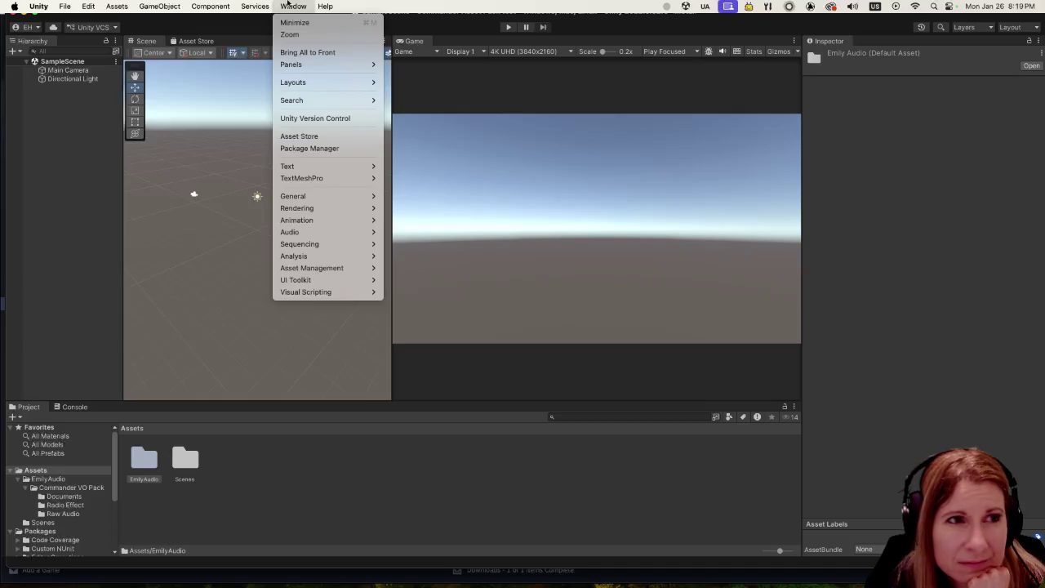
pyautogui.click(326, 149)
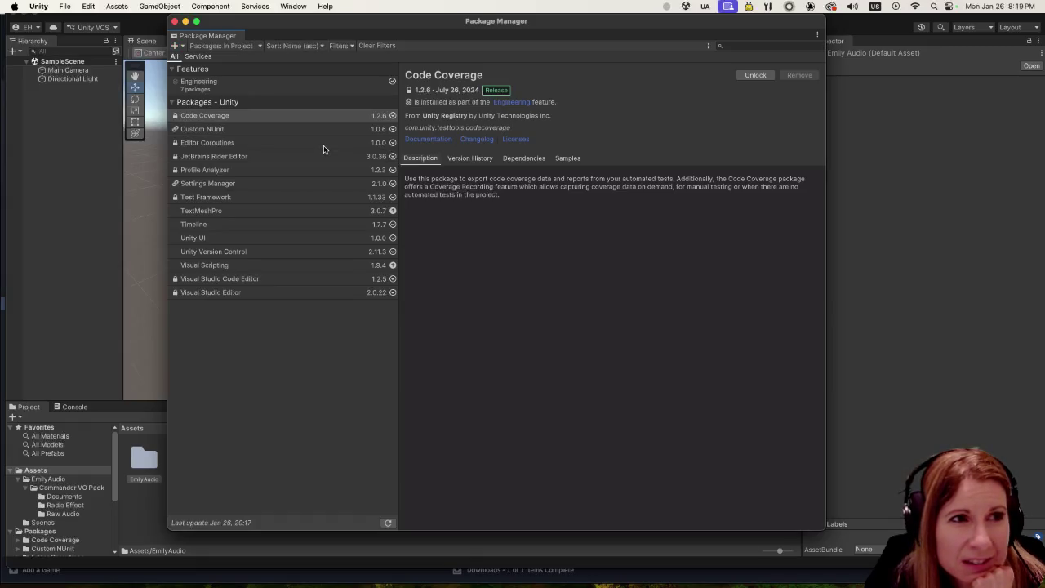
pyautogui.click(175, 22)
pyautogui.click(245, 6)
pyautogui.click(241, 4)
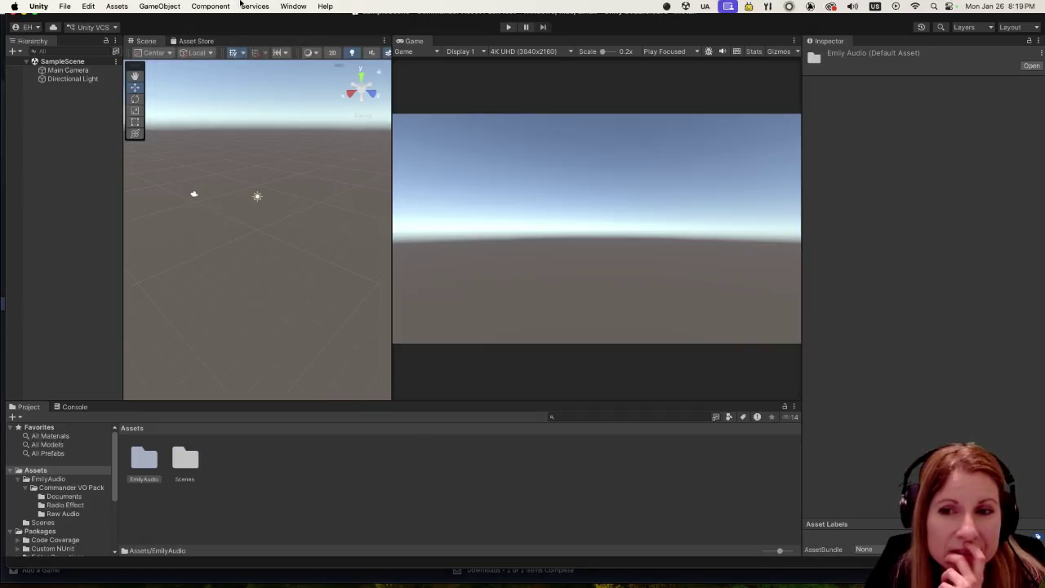
pyautogui.click(280, 6)
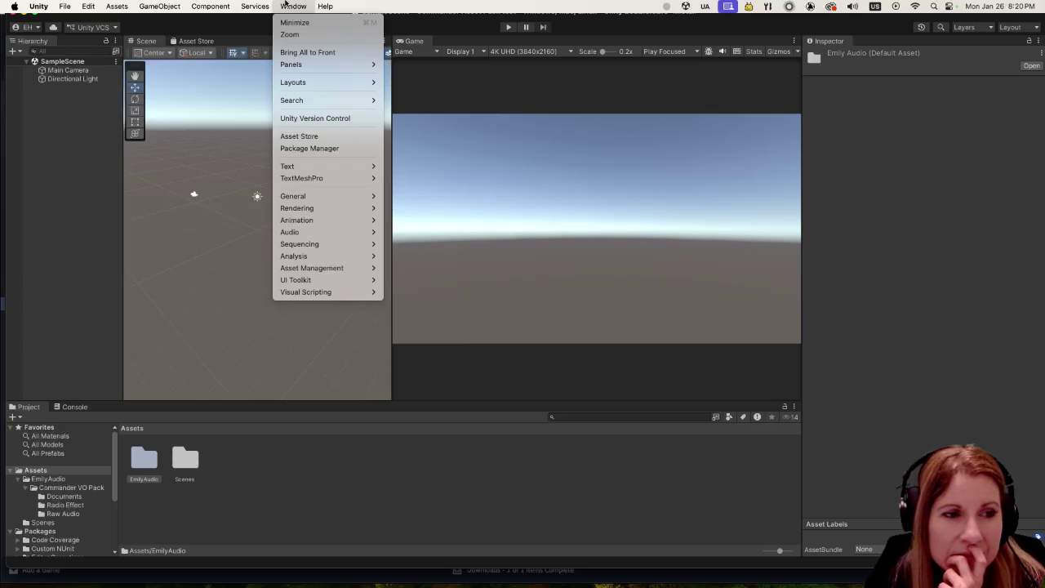
pyautogui.click(284, 4)
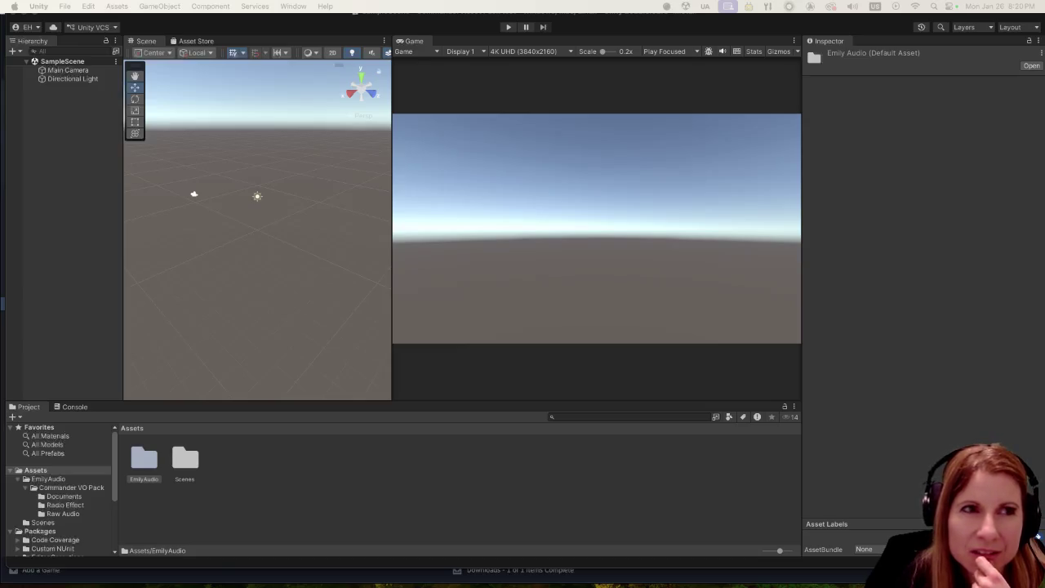
pyautogui.click(301, 6)
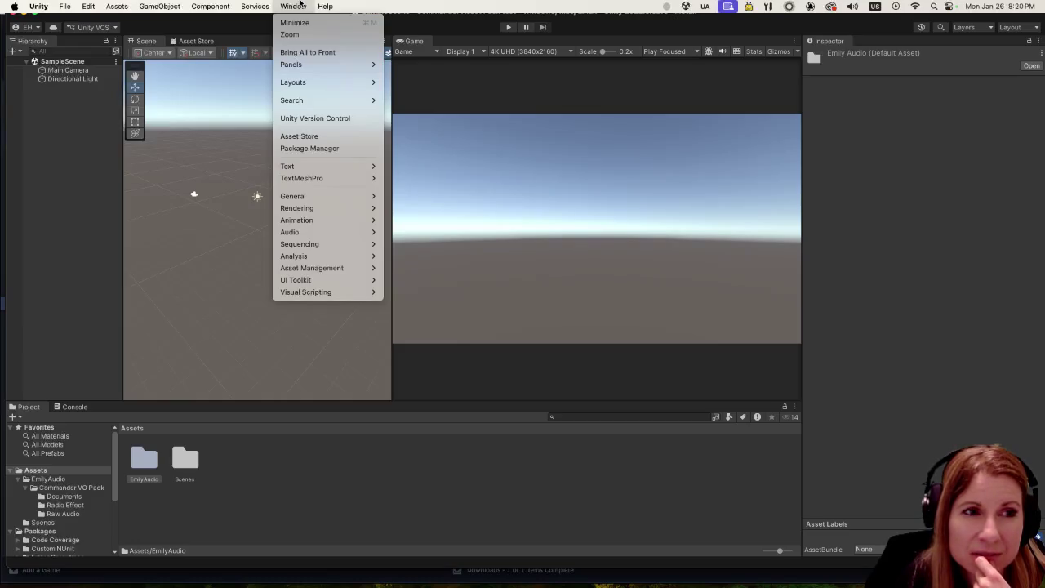
pyautogui.click(301, 6)
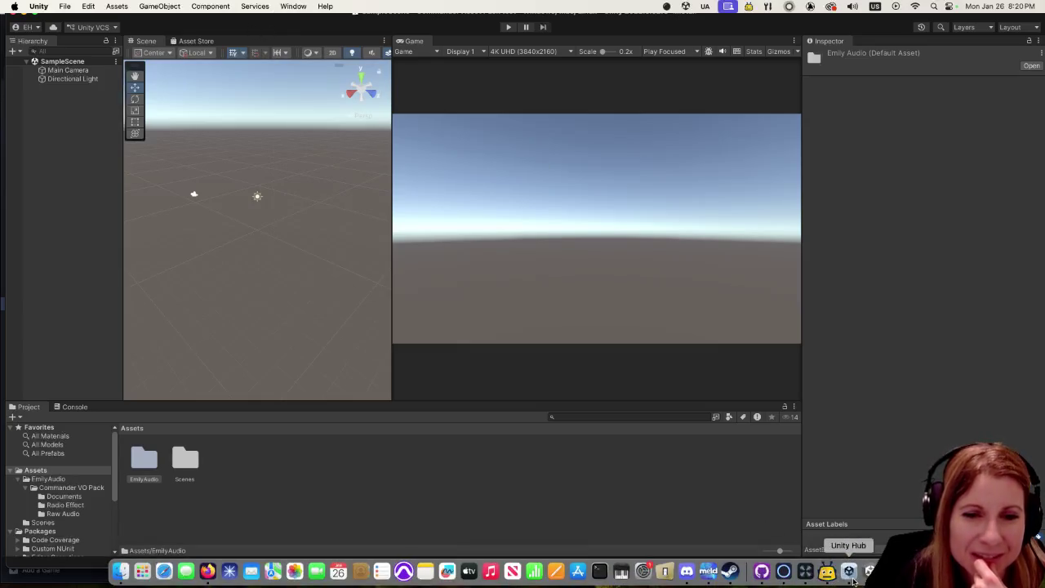
# Step: In Unity Hub, cancel the Fortress Flipper missing-editor warning and open My project instead
pyautogui.click(853, 581)
pyautogui.click(400, 217)
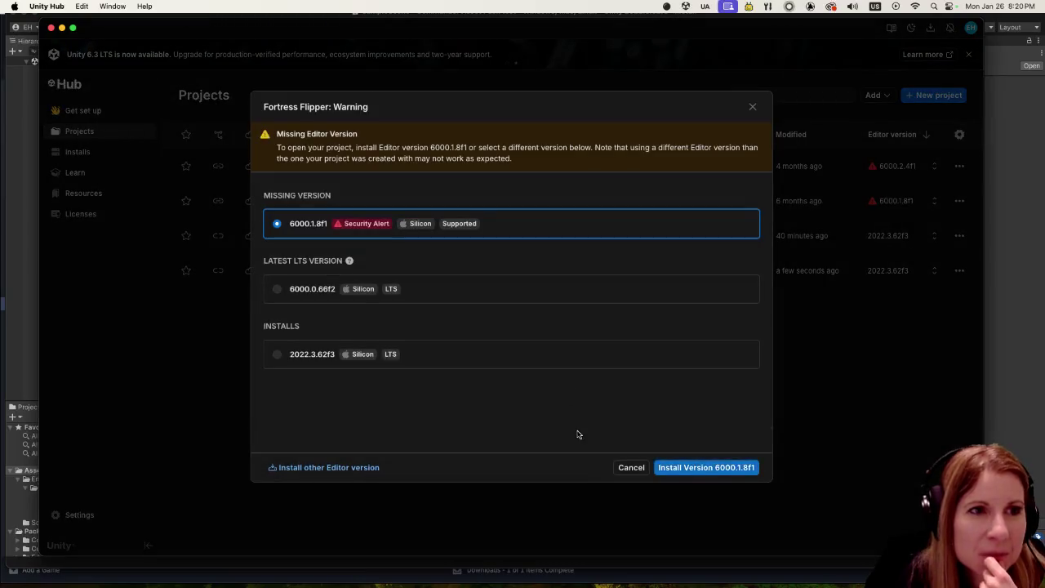
pyautogui.click(638, 467)
pyautogui.click(375, 238)
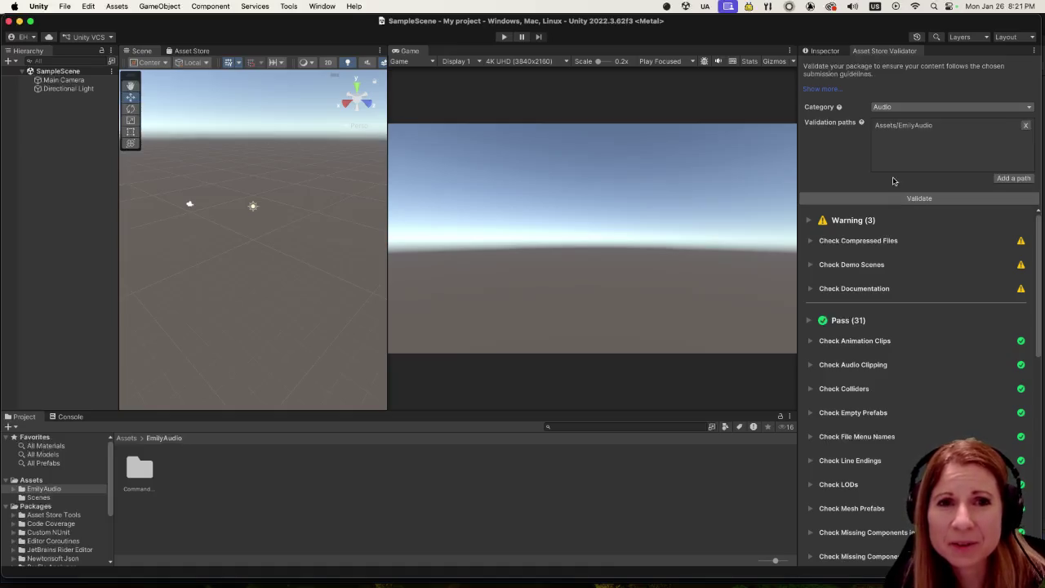
# Step: Rerun validation, expand Check Compressed Files, and open the flagged Commander VO Pack Voice Lines.xlsx
pyautogui.click(891, 198)
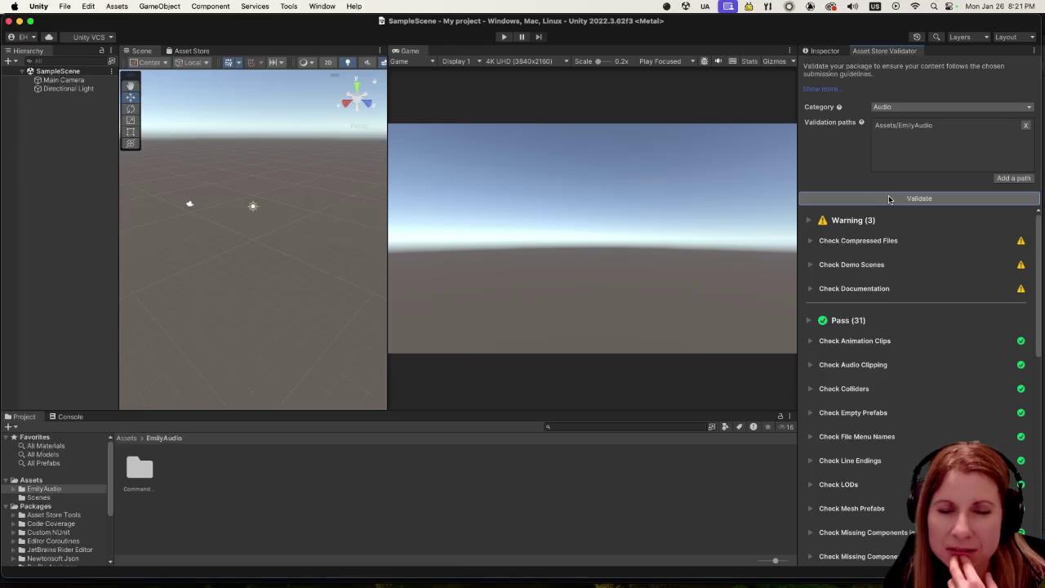
pyautogui.click(810, 240)
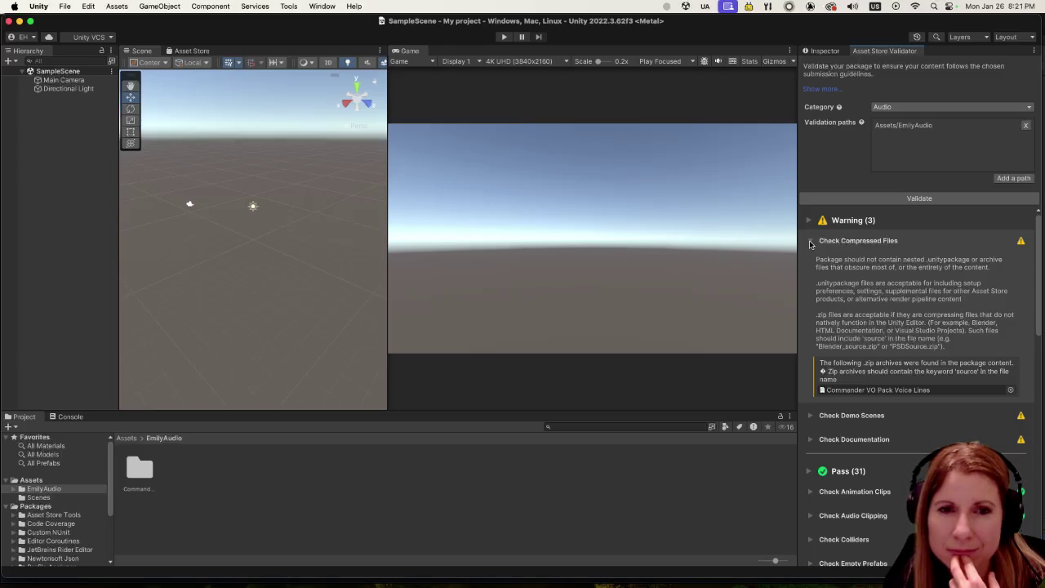
pyautogui.click(920, 390)
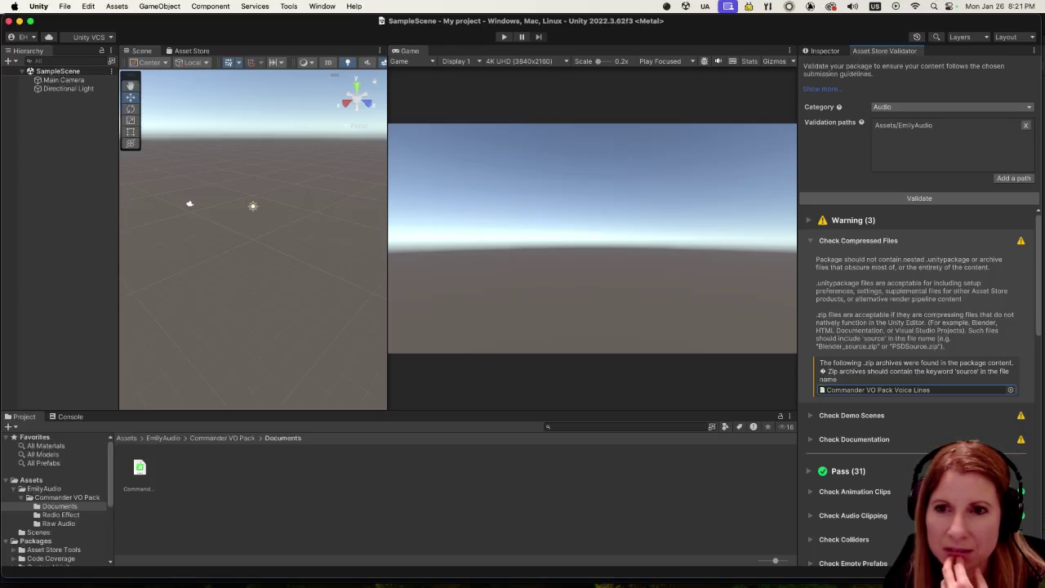
pyautogui.press('super+Tab')
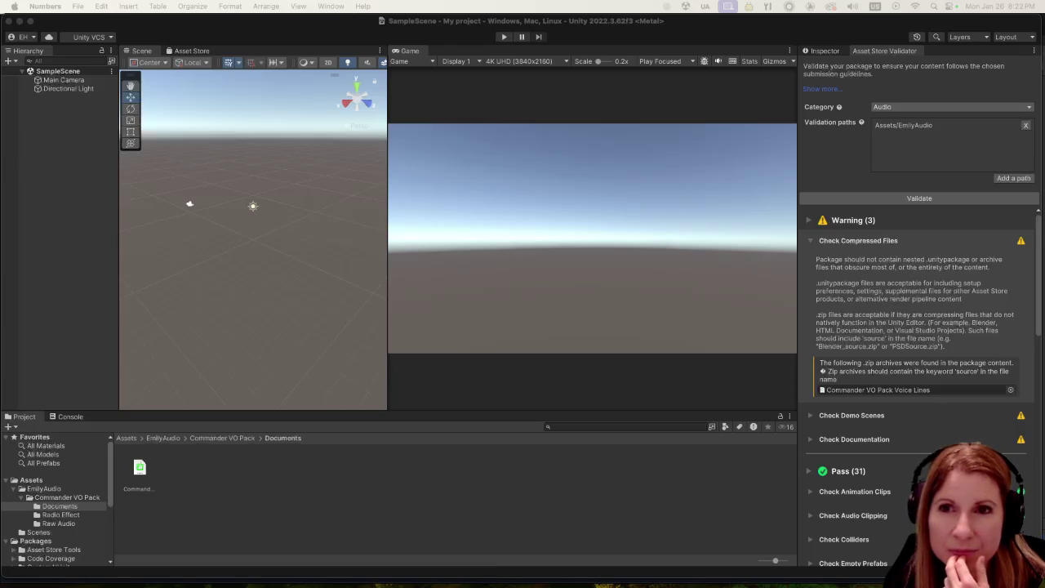
pyautogui.click(906, 391)
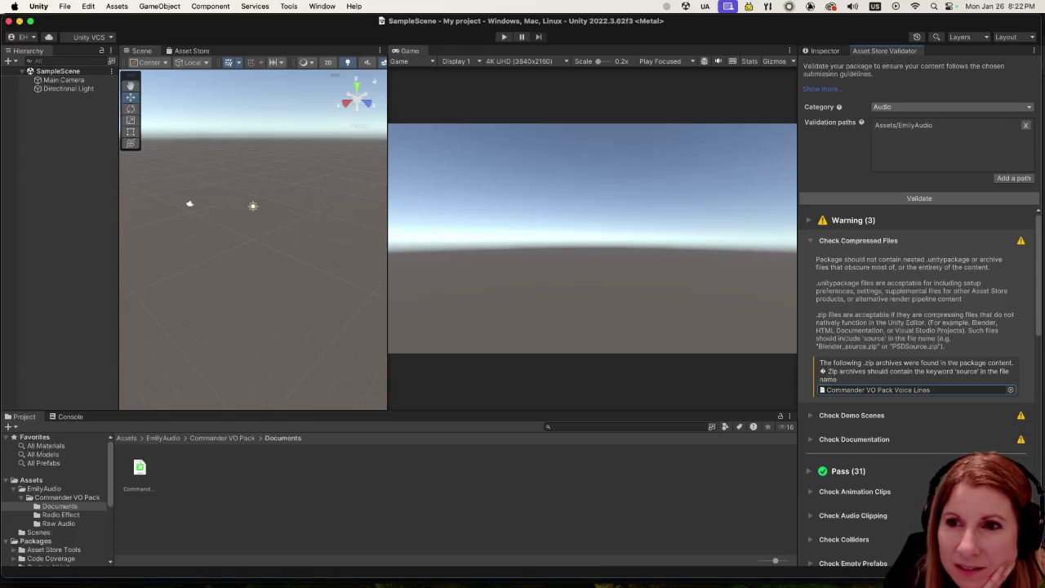
pyautogui.doubleClick(136, 469)
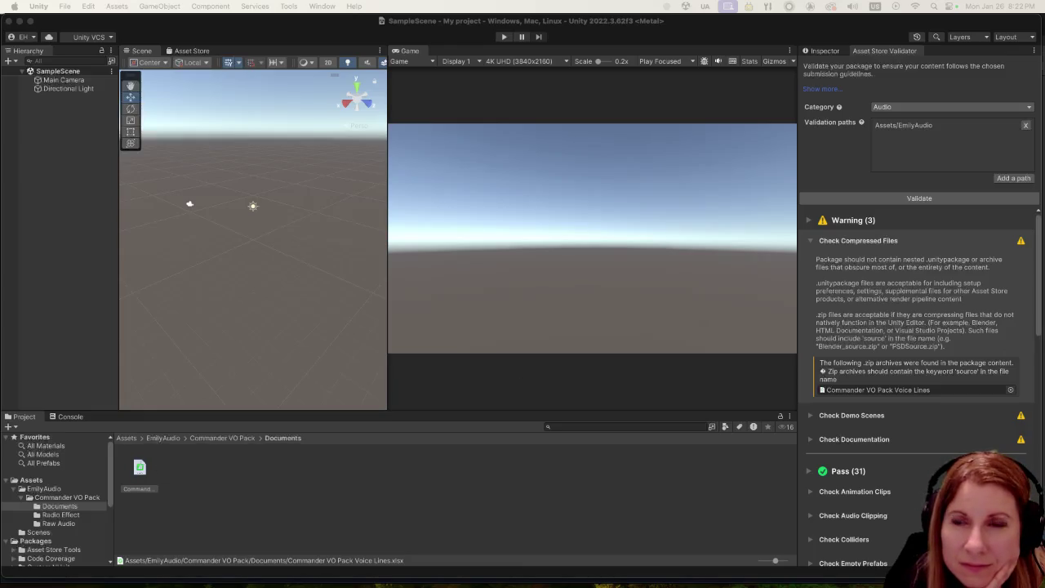
# Step: Scroll through the Voice Lines 2 table of filenames 000–105, then close the spreadsheet
pyautogui.scroll(-10, 506, 367)
pyautogui.scroll(-10, 482, 344)
pyautogui.scroll(15, 480, 347)
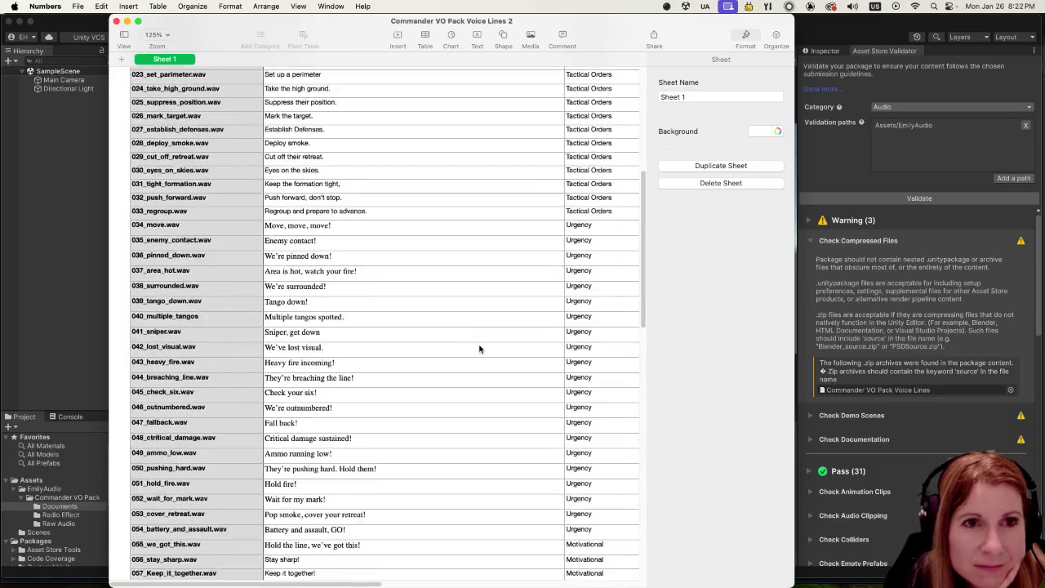
pyautogui.scroll(5, 479, 348)
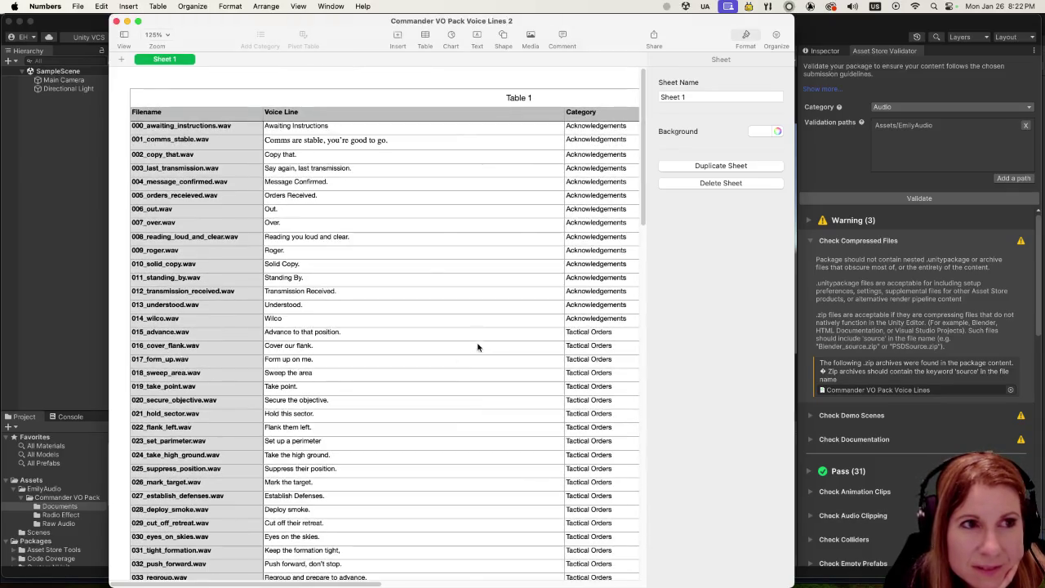
pyautogui.scroll(-3, 331, 294)
pyautogui.scroll(-20, 332, 305)
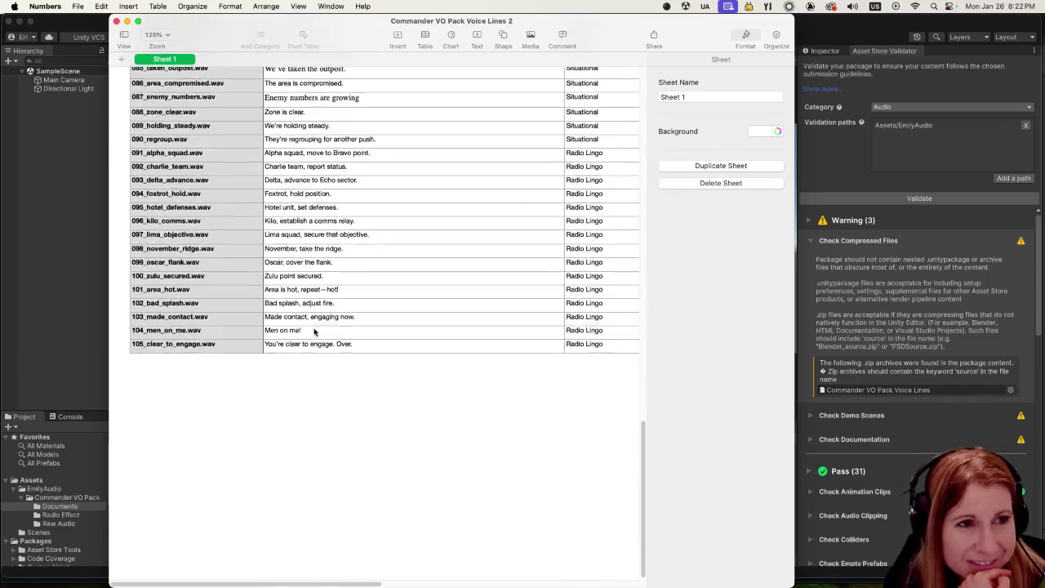
pyautogui.scroll(20, 314, 331)
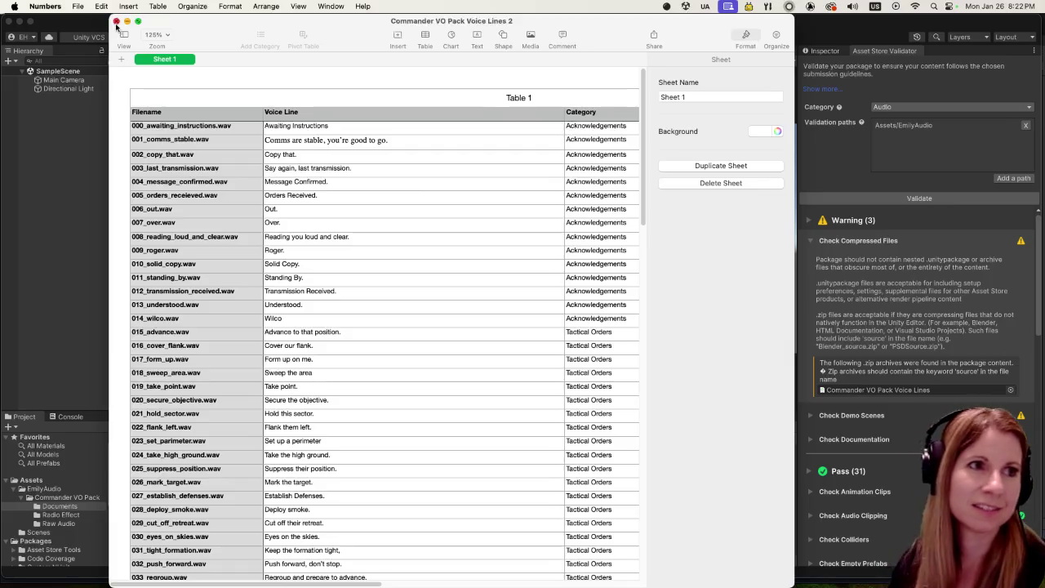
pyautogui.click(116, 23)
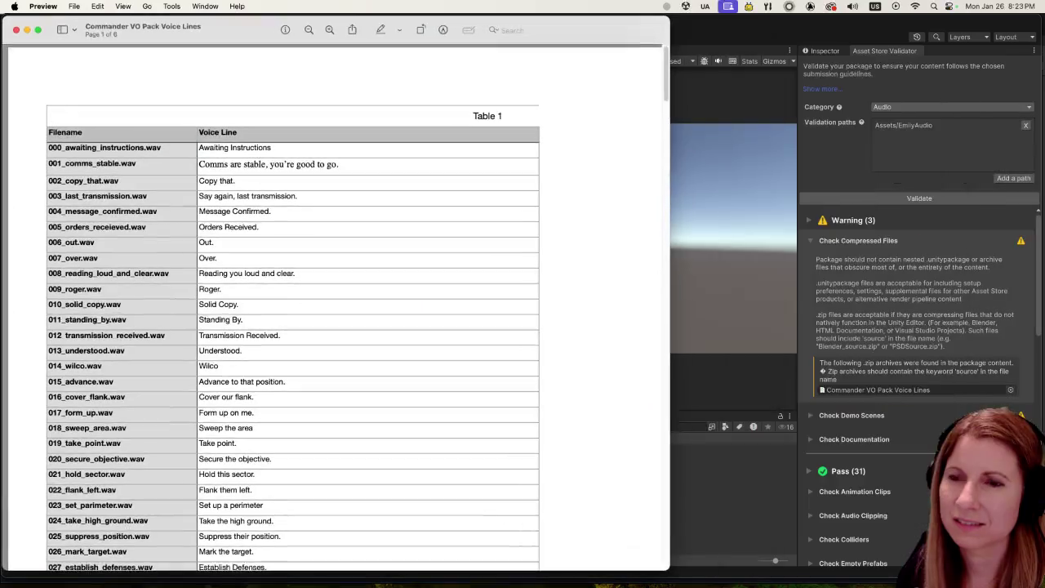
pyautogui.scroll(-10, 413, 271)
pyautogui.scroll(-15, 409, 283)
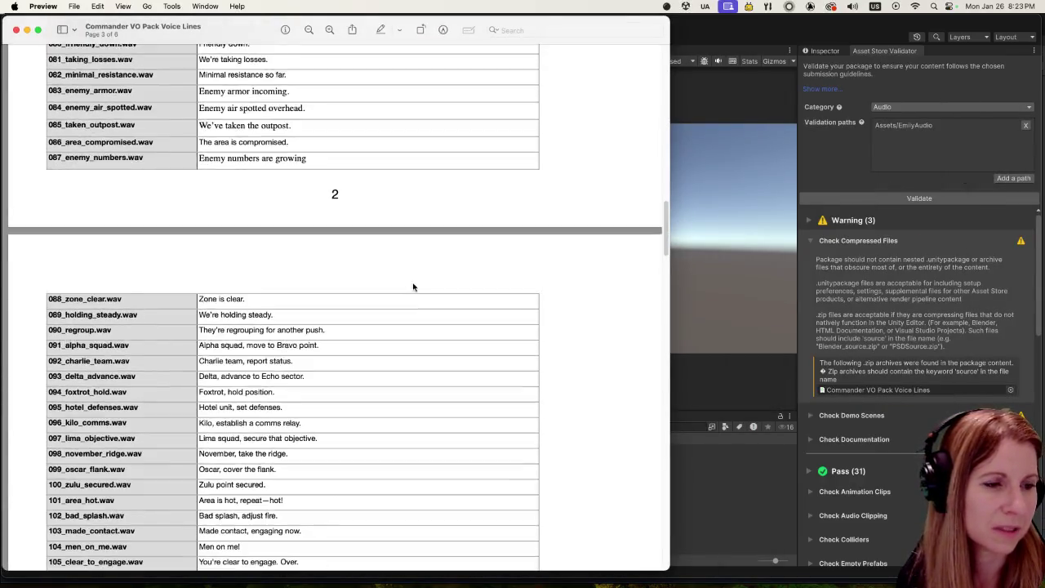
pyautogui.scroll(-15, 412, 292)
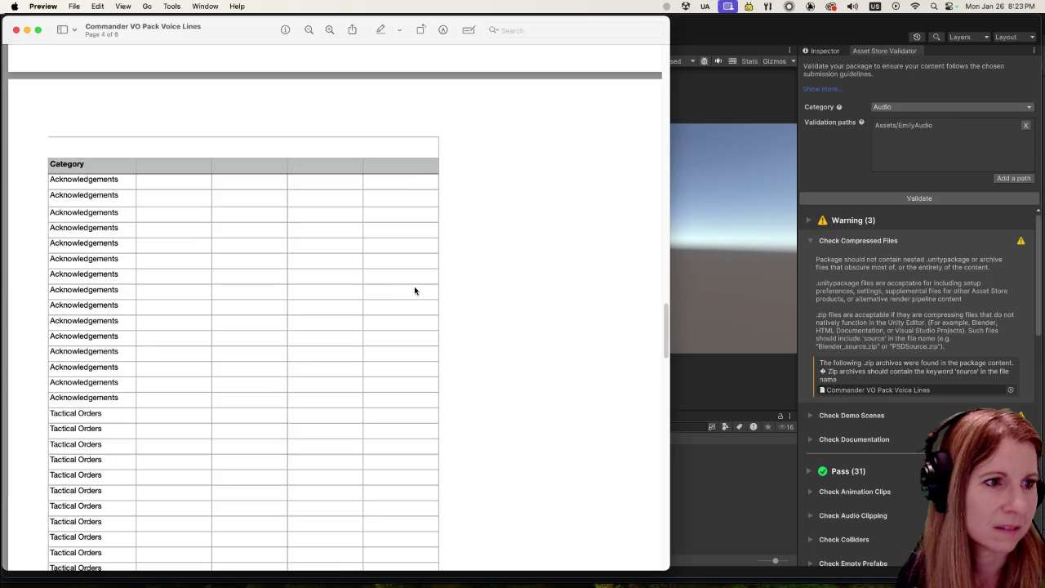
pyautogui.scroll(-15, 413, 292)
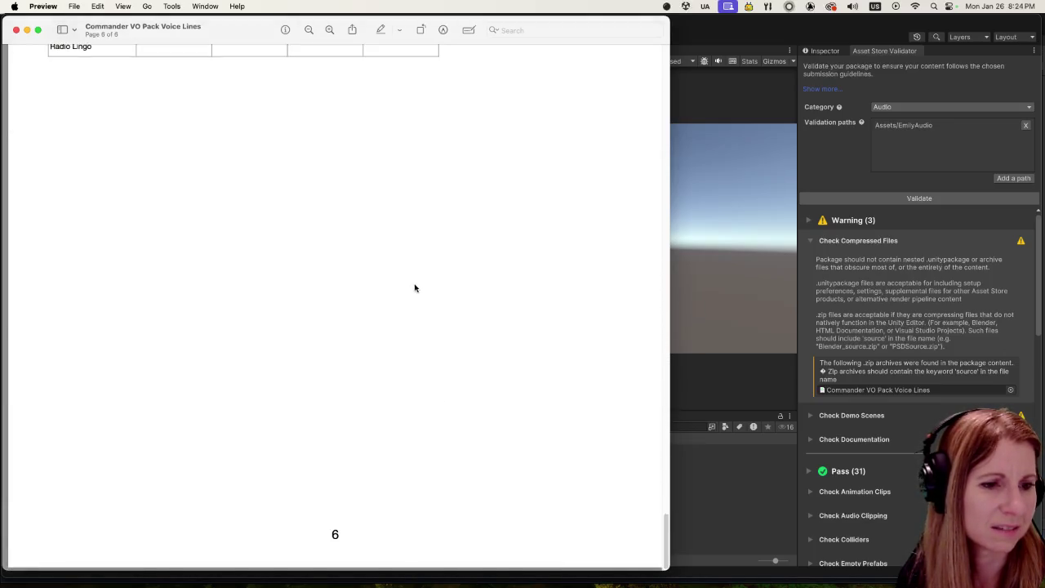
pyautogui.scroll(15, 413, 287)
pyautogui.scroll(20, 405, 261)
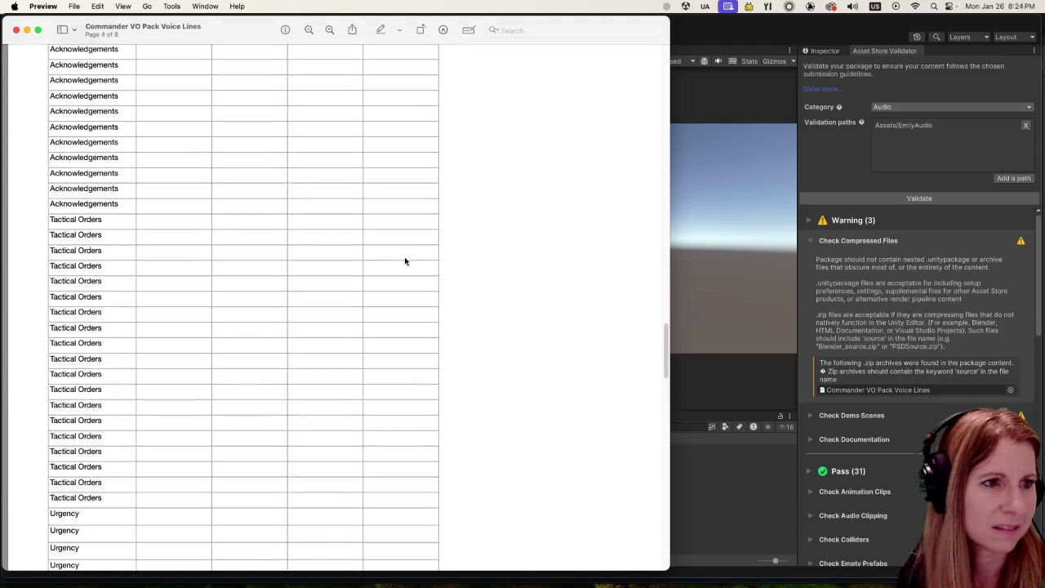
pyautogui.scroll(20, 400, 244)
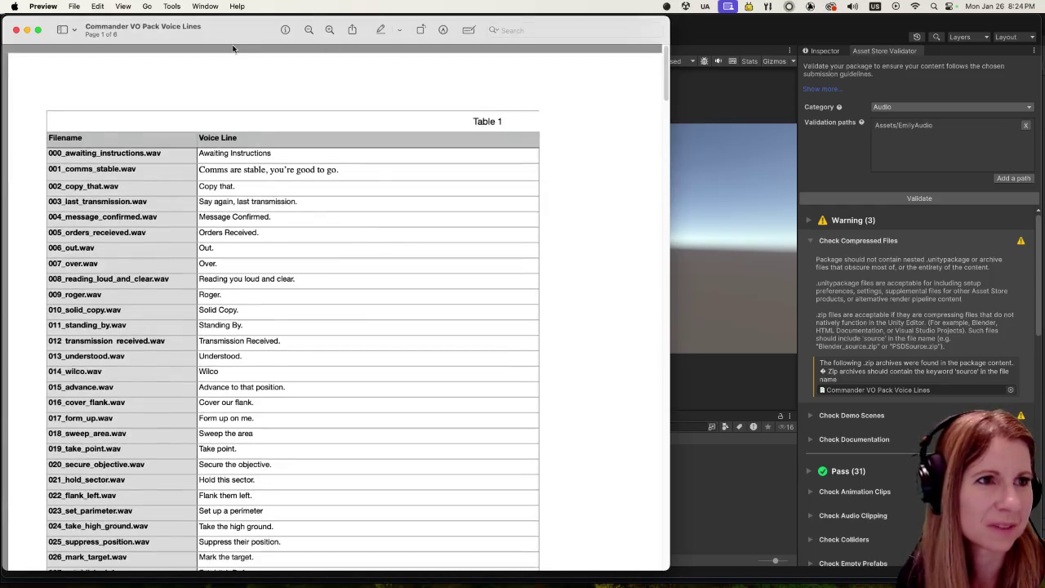
pyautogui.press('super+m')
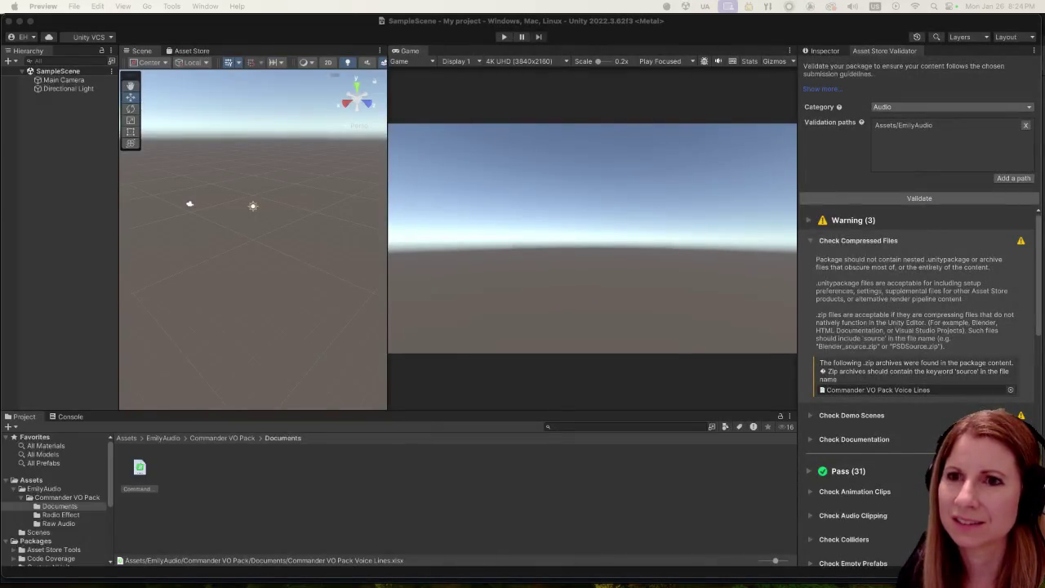
pyautogui.press('super+Tab')
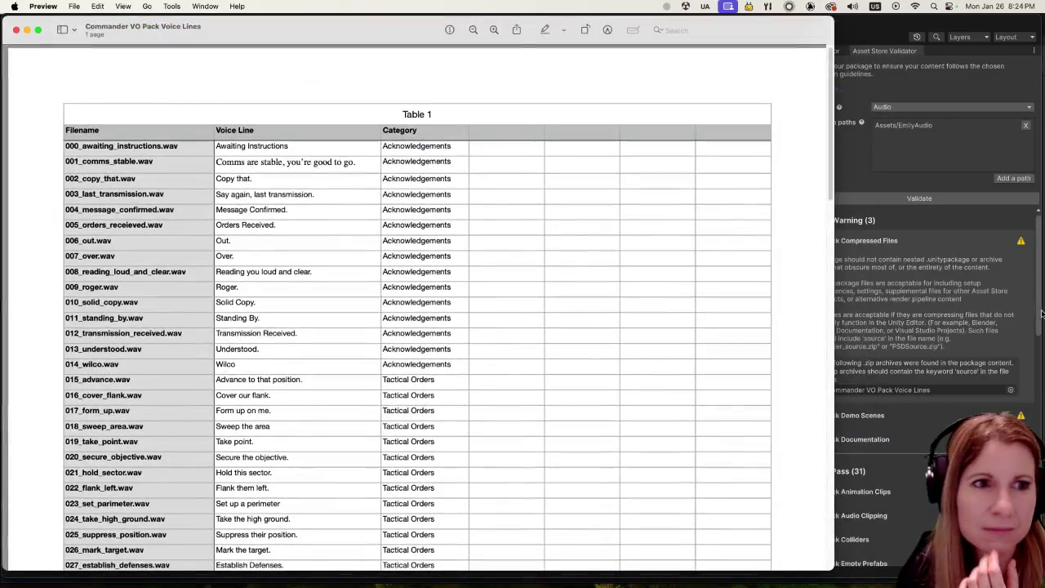
pyautogui.scroll(-15, 539, 327)
pyautogui.scroll(15, 502, 326)
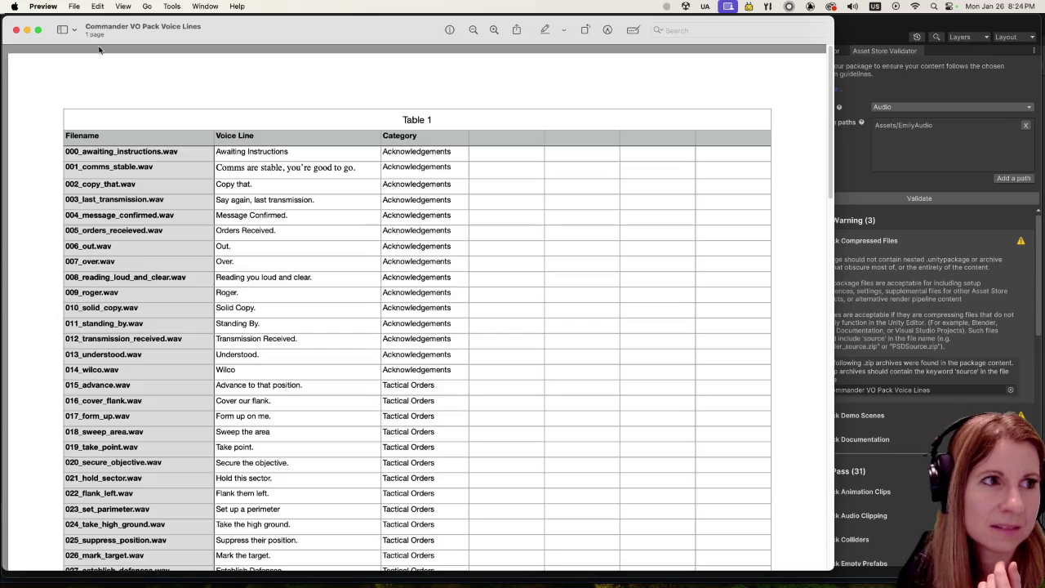
pyautogui.click(15, 31)
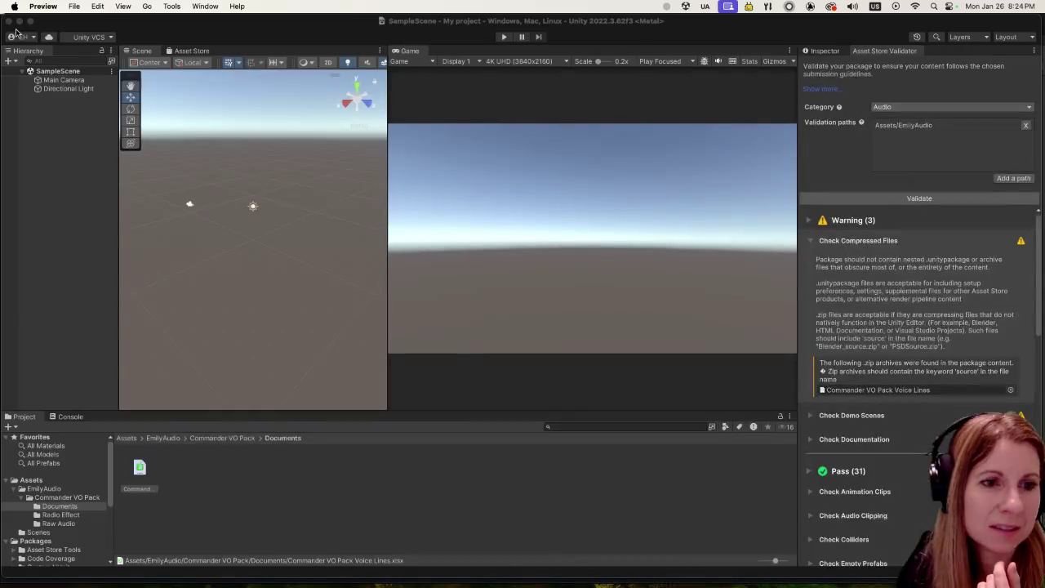
# Step: Delete Commander VO Pack Voice Lines.xlsx from Documents and drag in the voice lines PDF instead
pyautogui.click(211, 493)
pyautogui.click(140, 469)
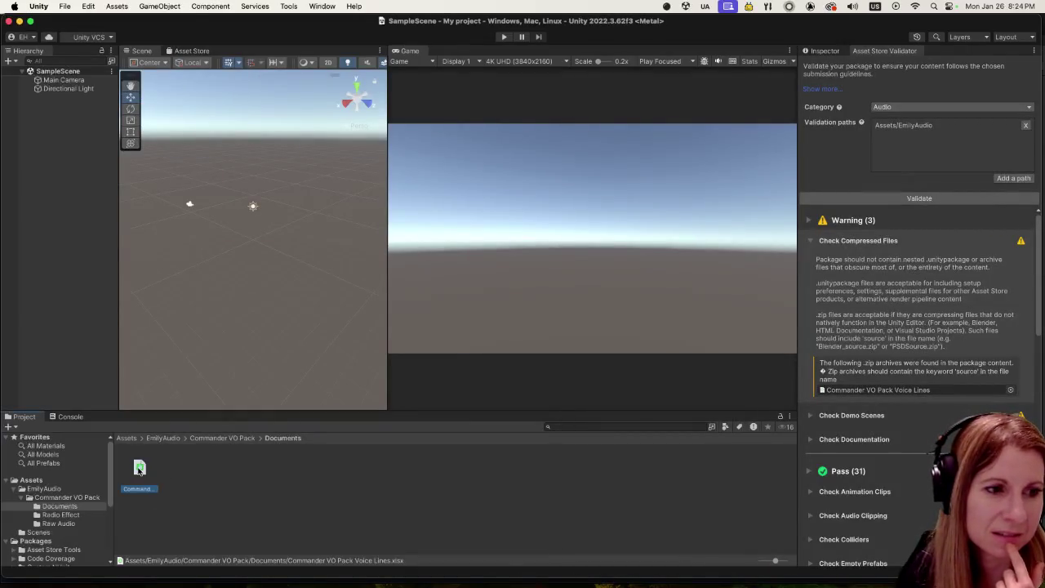
pyautogui.rightClick(139, 469)
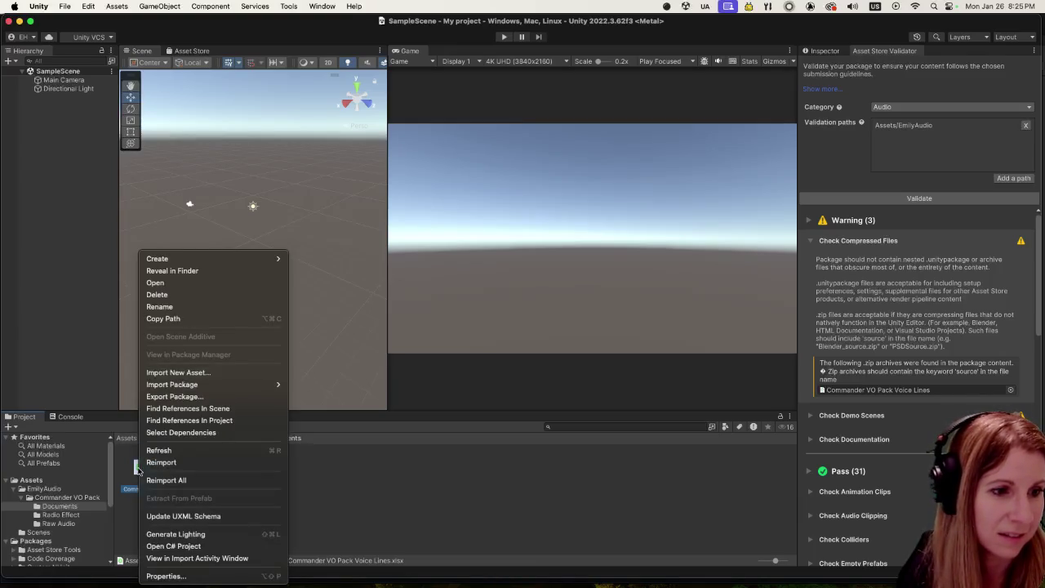
pyautogui.click(187, 298)
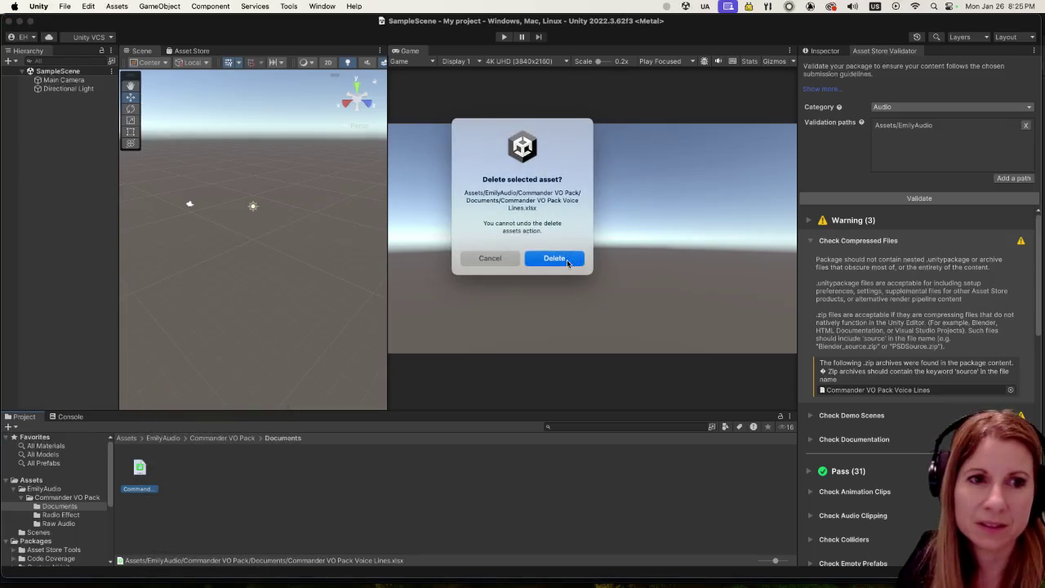
pyautogui.click(562, 261)
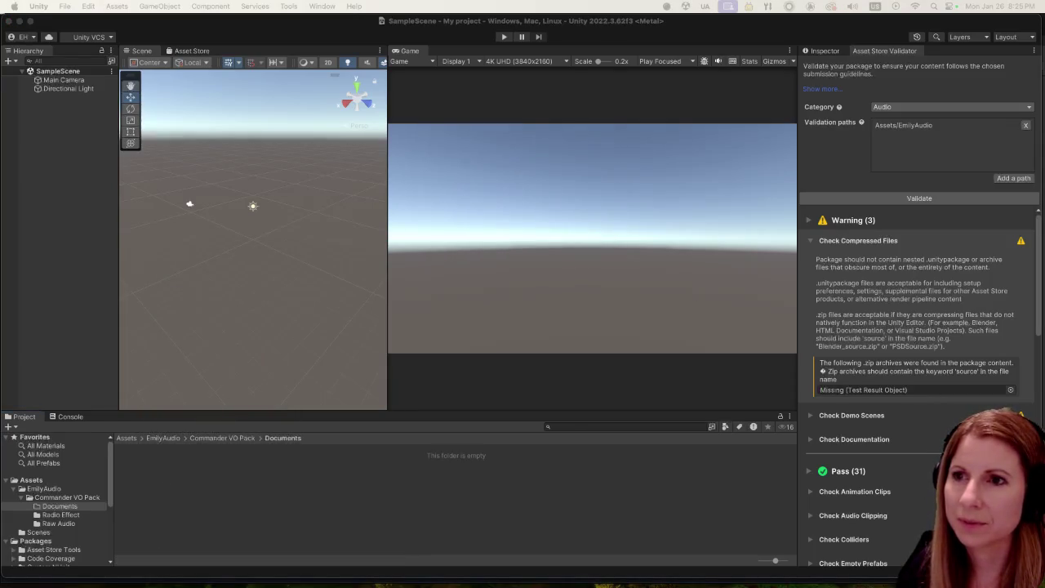
pyautogui.moveTo(588, 472)
pyautogui.mouseDown()
pyautogui.moveTo(528, 487)
pyautogui.moveTo(554, 488)
pyautogui.mouseUp()
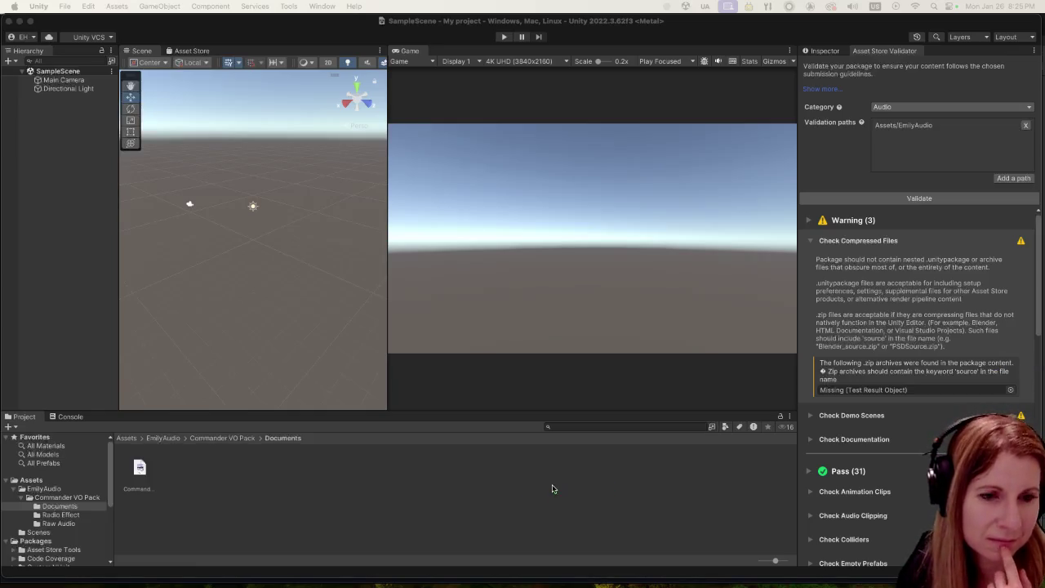
# Step: Export the EmilyAudio folder as a package, review its item list, and reach the save dialog
pyautogui.click(151, 438)
pyautogui.click(139, 467)
pyautogui.rightClick(138, 467)
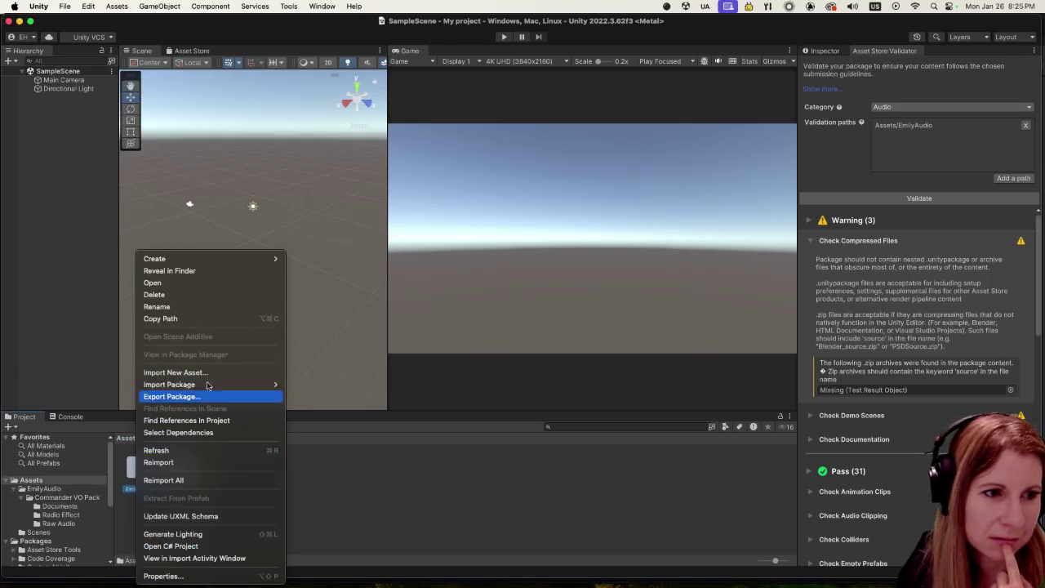
pyautogui.click(178, 396)
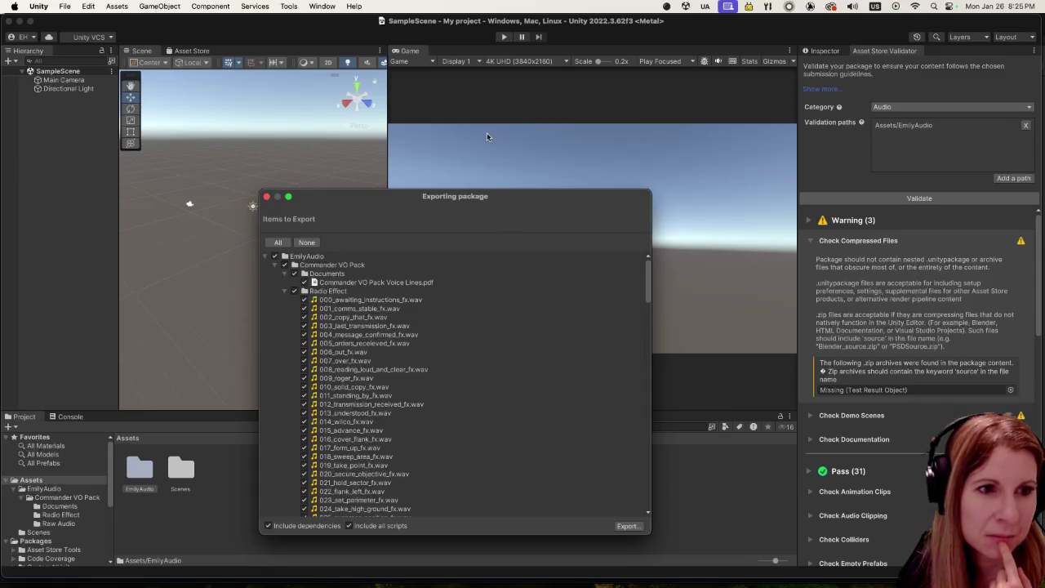
pyautogui.moveTo(649, 294)
pyautogui.mouseDown()
pyautogui.moveTo(649, 552)
pyautogui.moveTo(614, 227)
pyautogui.mouseUp()
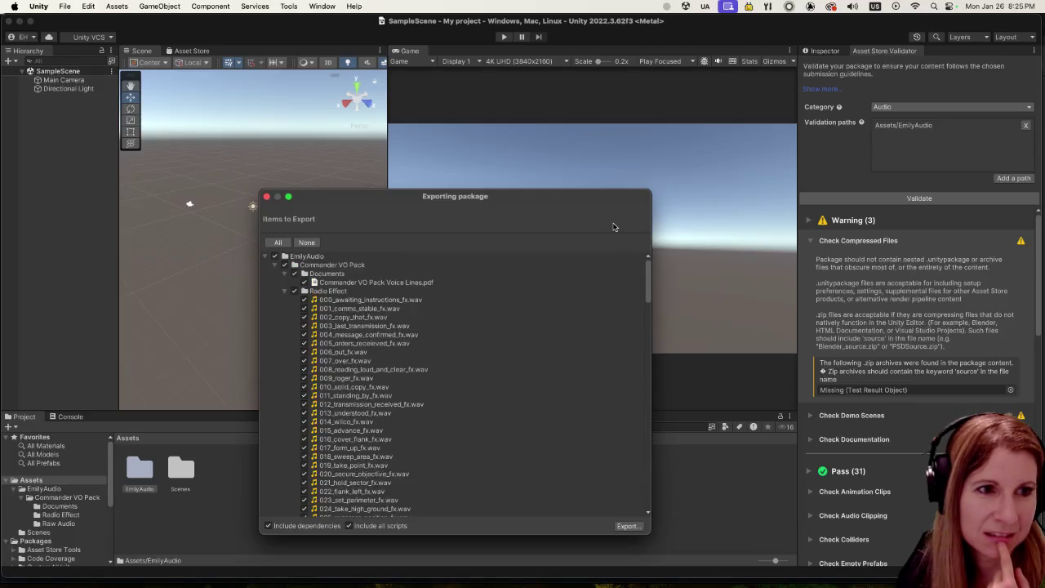
pyautogui.click(626, 525)
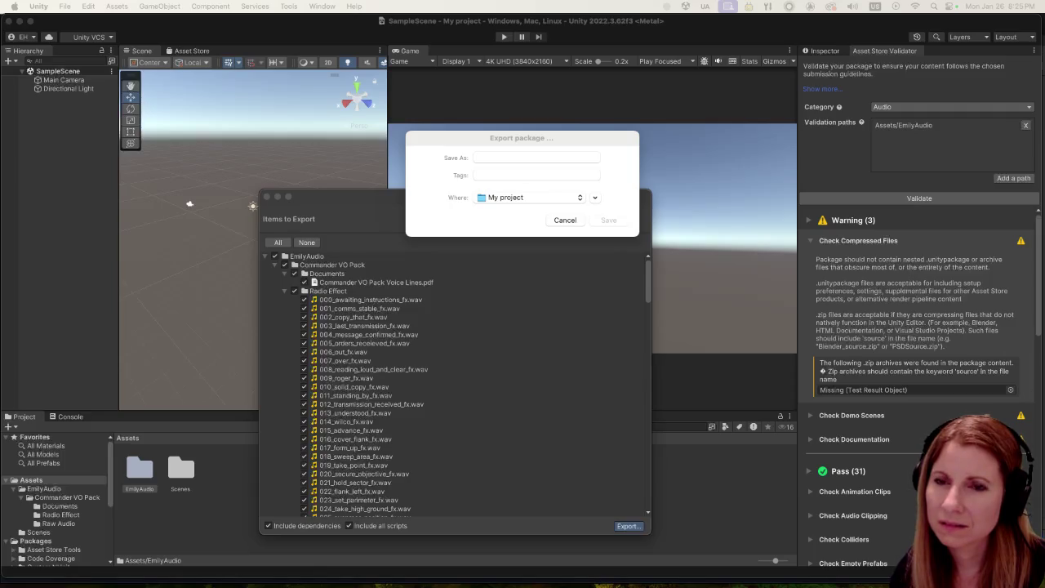
pyautogui.click(512, 156)
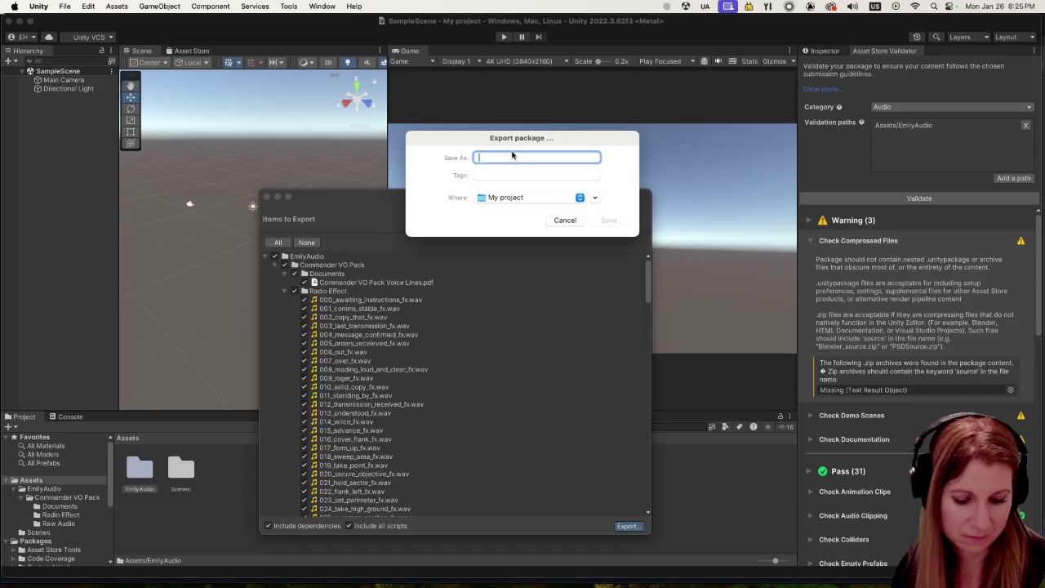
# Step: Save as EmilyAudio Female Commander VO Pack.unitypackage, replace the old file, and clear the Assets/EmilyAudio validation path
pyautogui.write('Emil')
pyautogui.write('yAu')
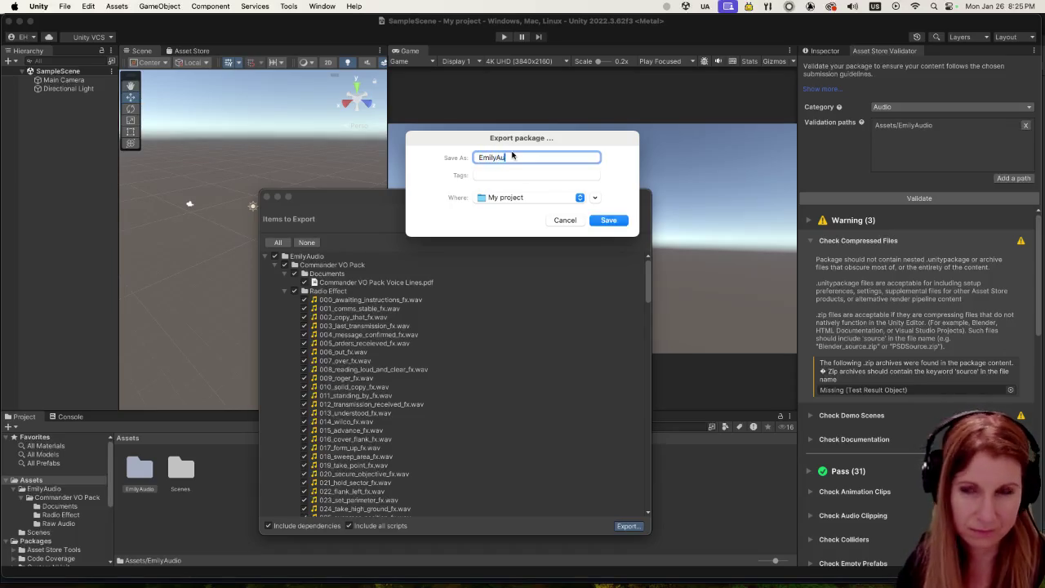
pyautogui.write('dioFe')
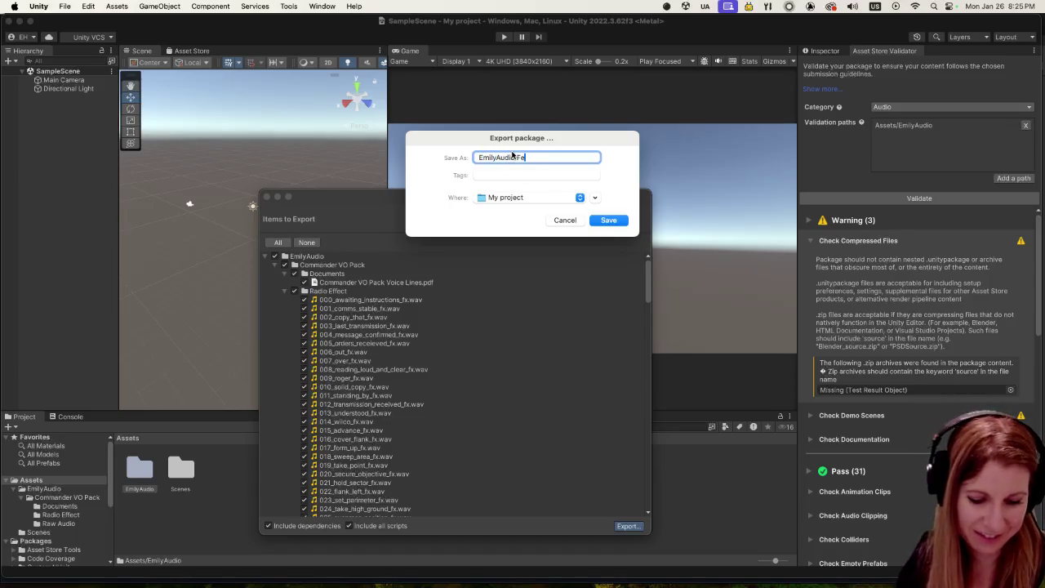
pyautogui.write('e Comman')
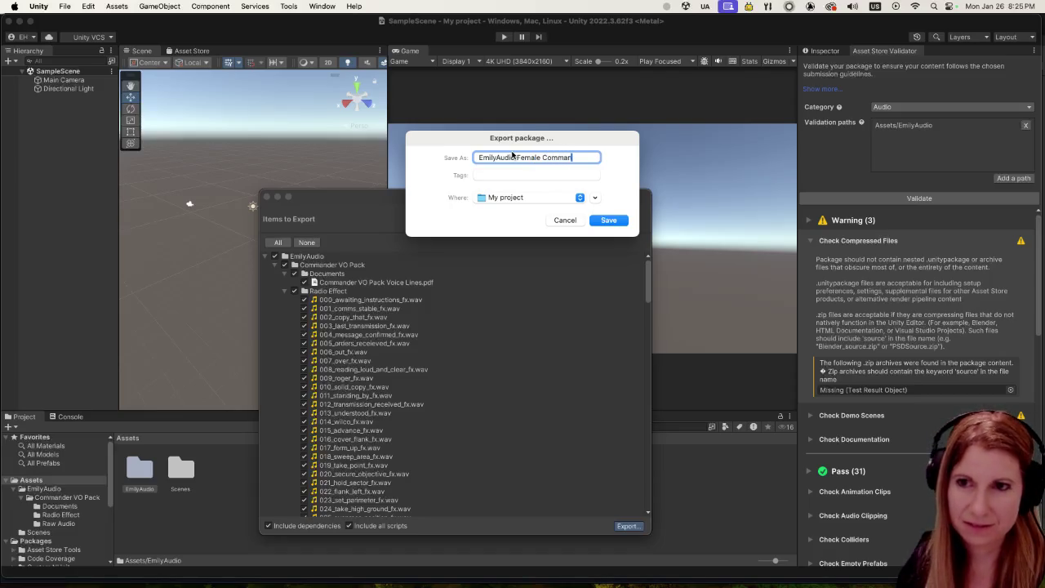
pyautogui.write('der VO Pack')
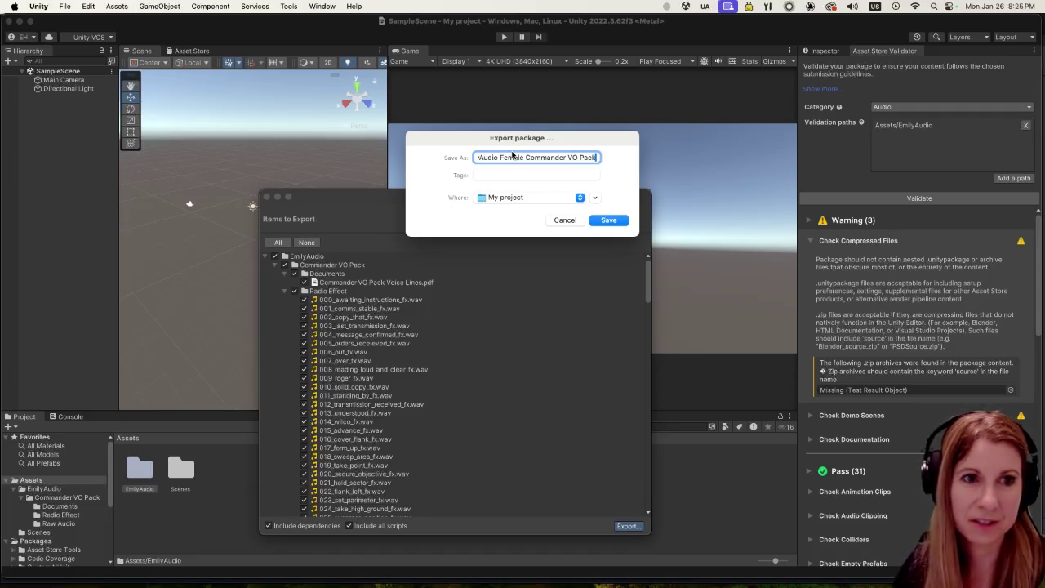
pyautogui.click(604, 220)
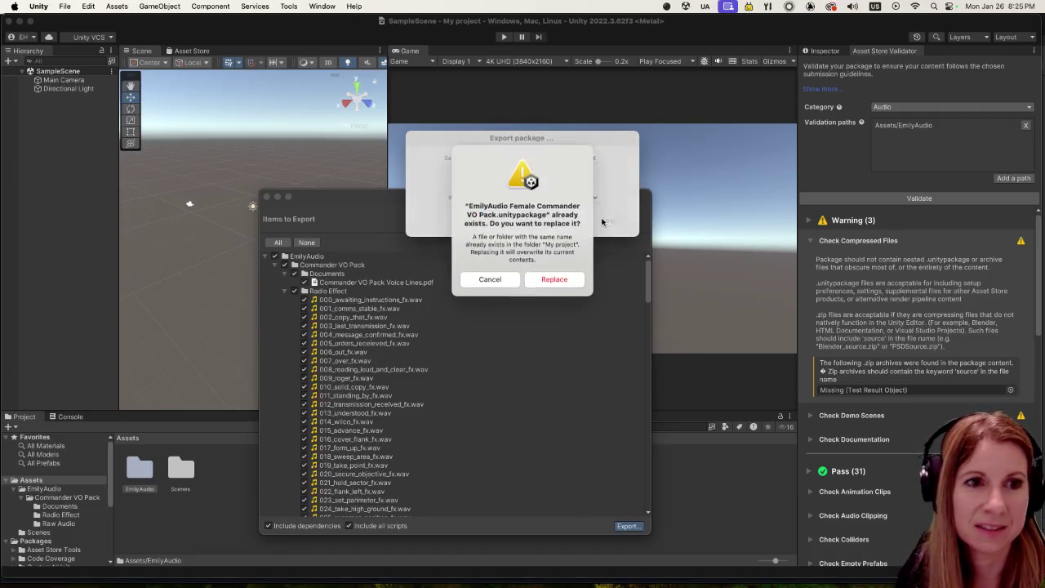
pyautogui.click(574, 282)
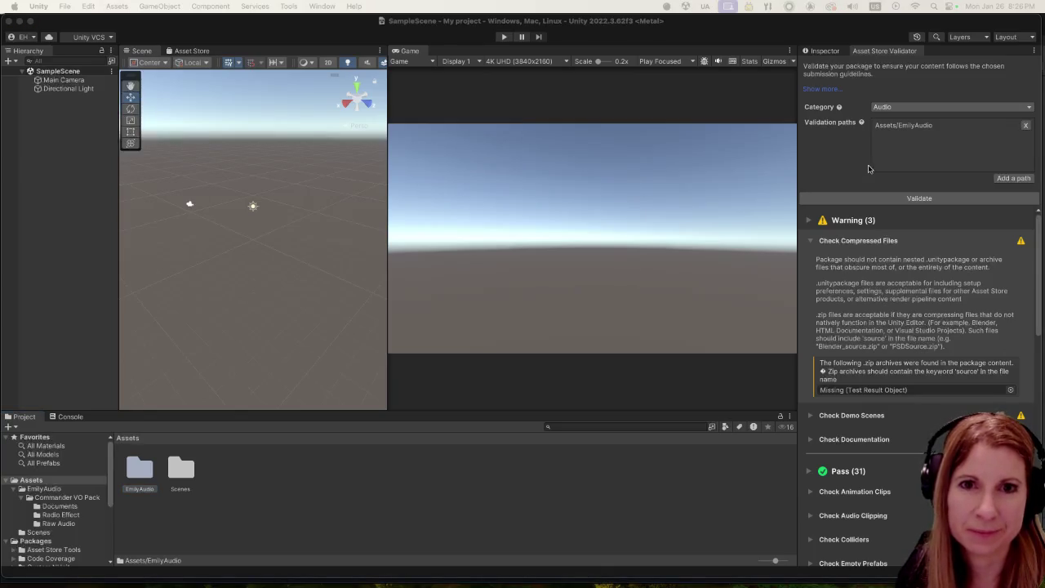
pyautogui.click(1025, 125)
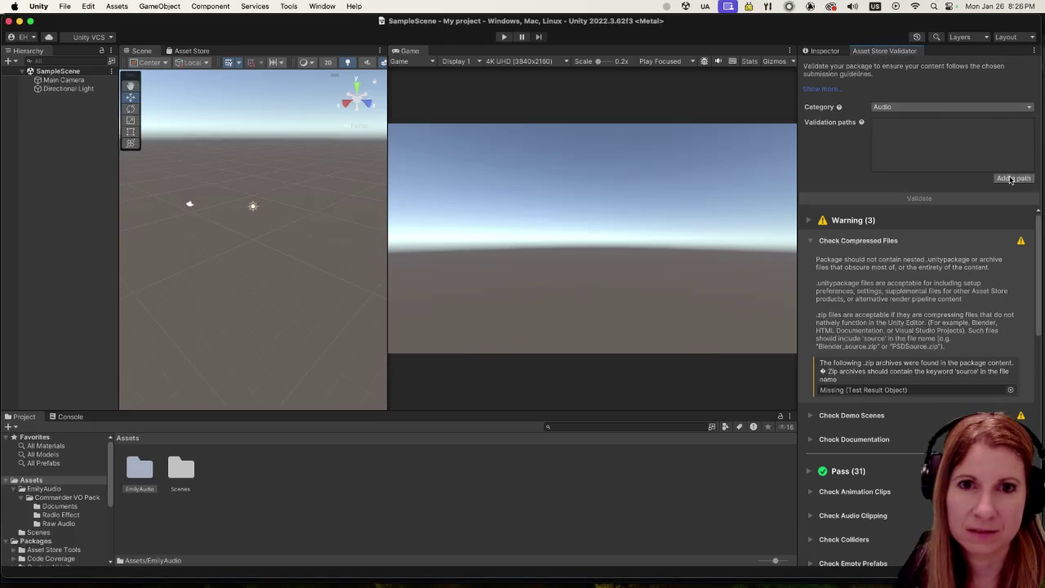
# Step: Add Assets as the validation path, validate, and expand the failing Check Project Template Assets
pyautogui.click(1014, 178)
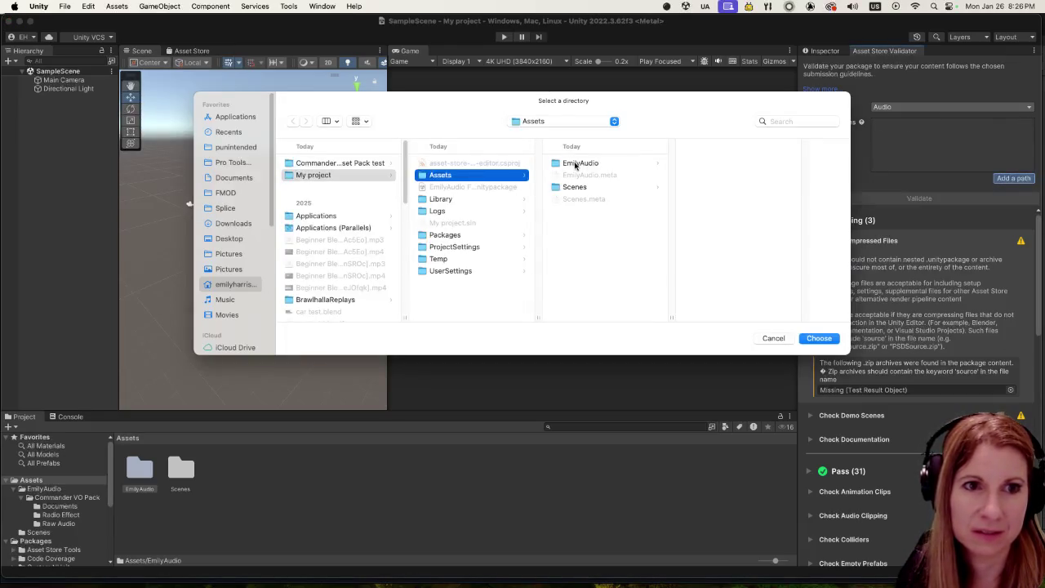
pyautogui.click(830, 340)
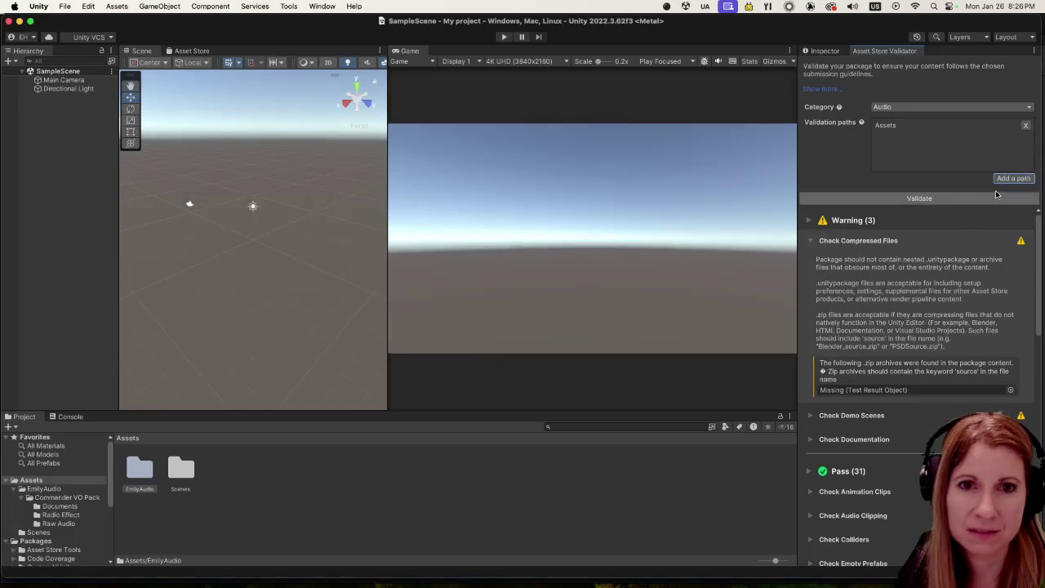
pyautogui.click(995, 196)
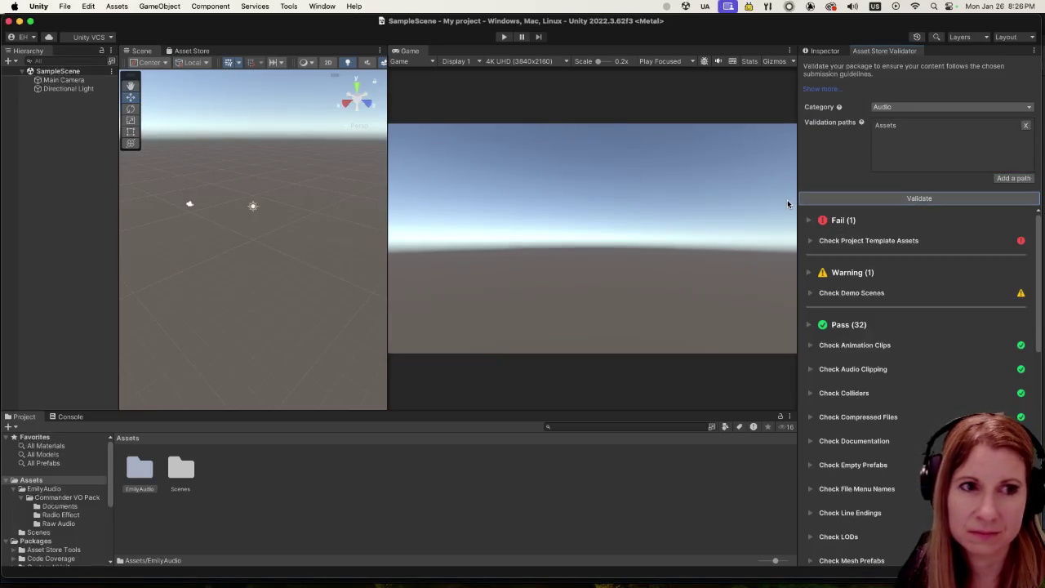
pyautogui.click(867, 240)
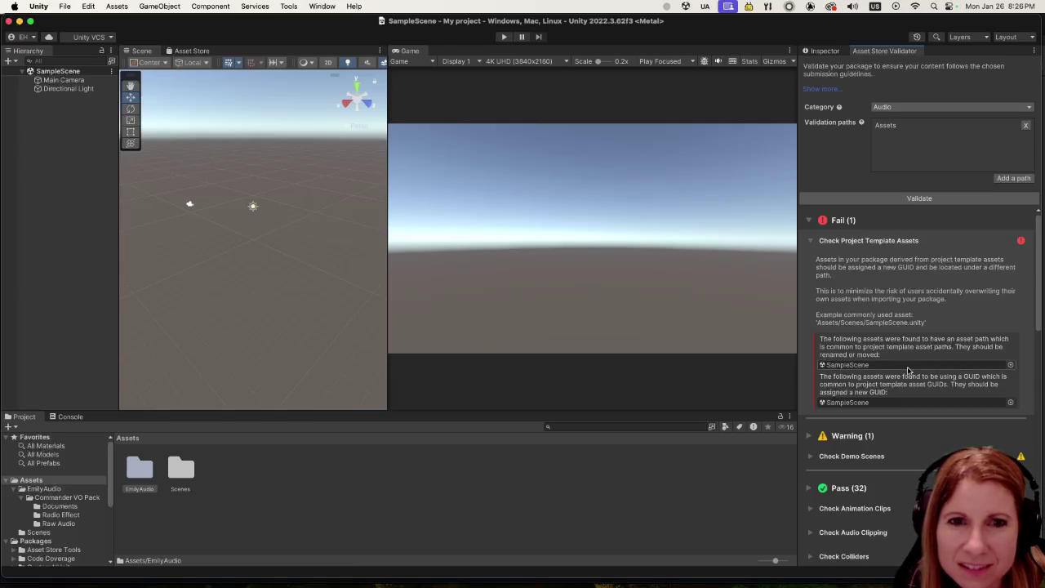
pyautogui.scroll(-2, 907, 370)
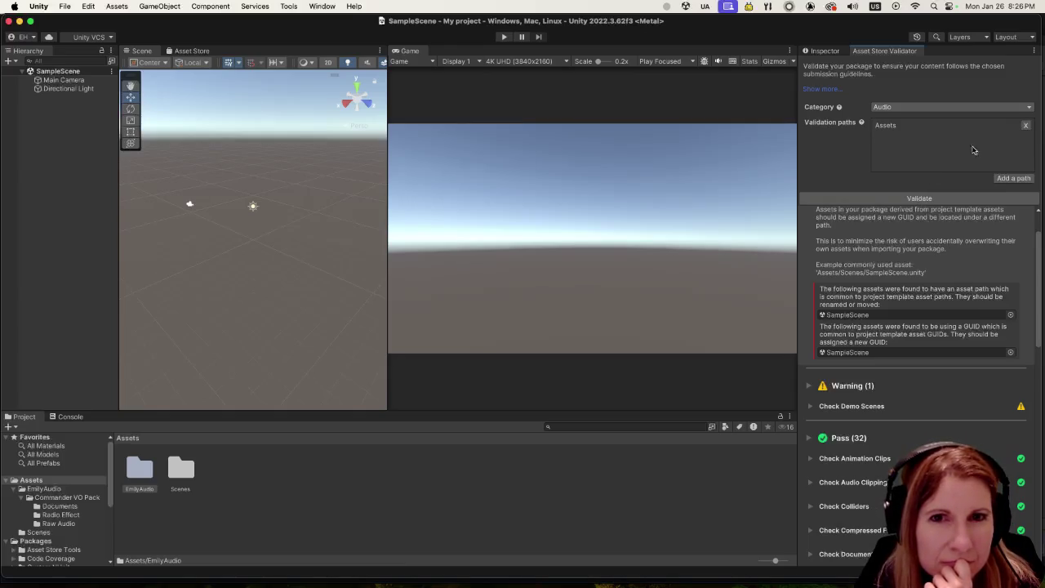
# Step: Replace the Assets validation path with the Assets/EmilyAudio folder
pyautogui.click(1026, 126)
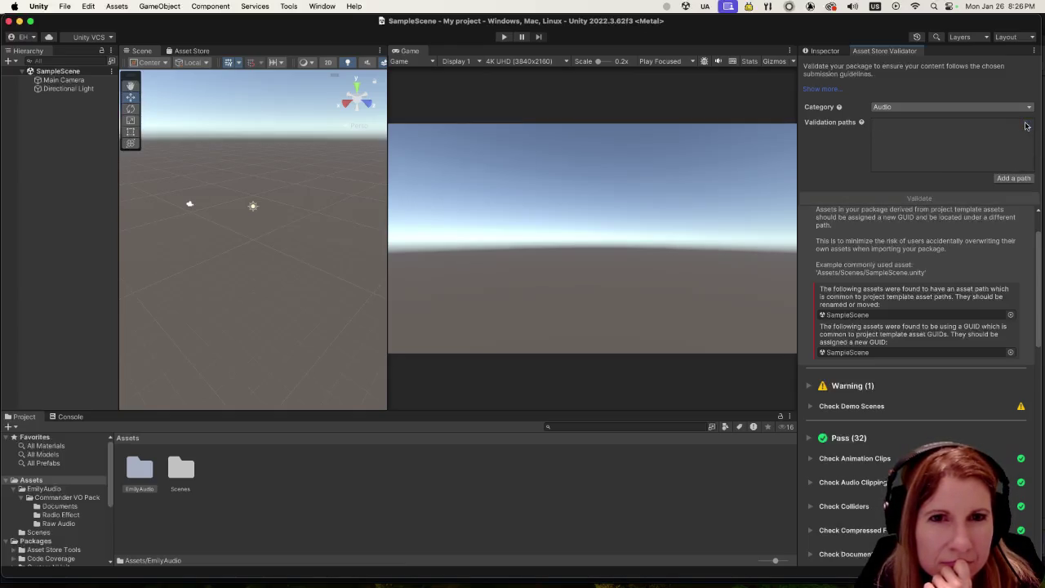
pyautogui.click(1013, 178)
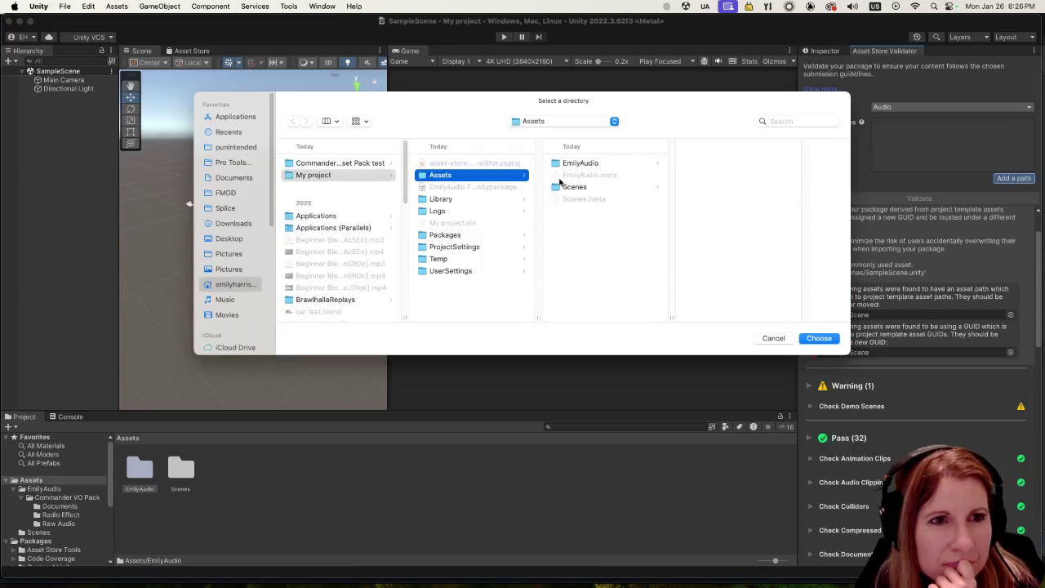
pyautogui.click(586, 164)
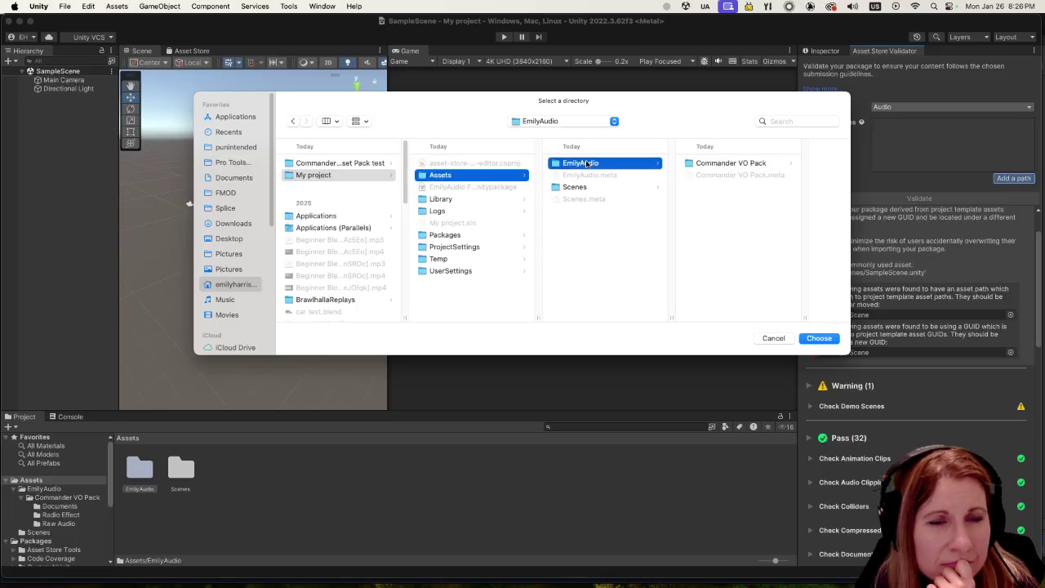
pyautogui.click(811, 338)
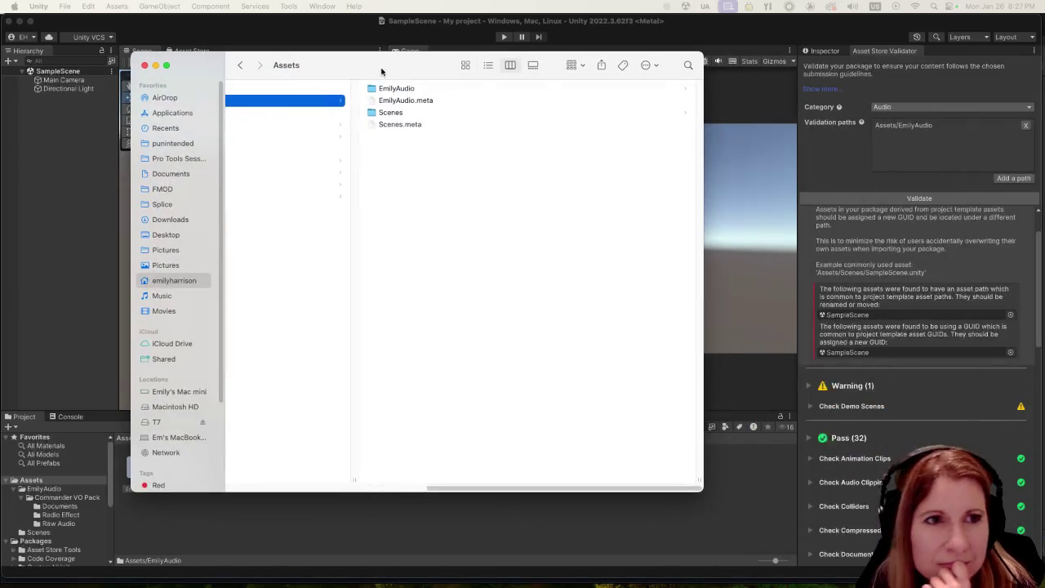
# Step: In Finder, select the exported .unitypackage in My project, browse the Library folder, then return to Unity
pyautogui.doubleClick(454, 89)
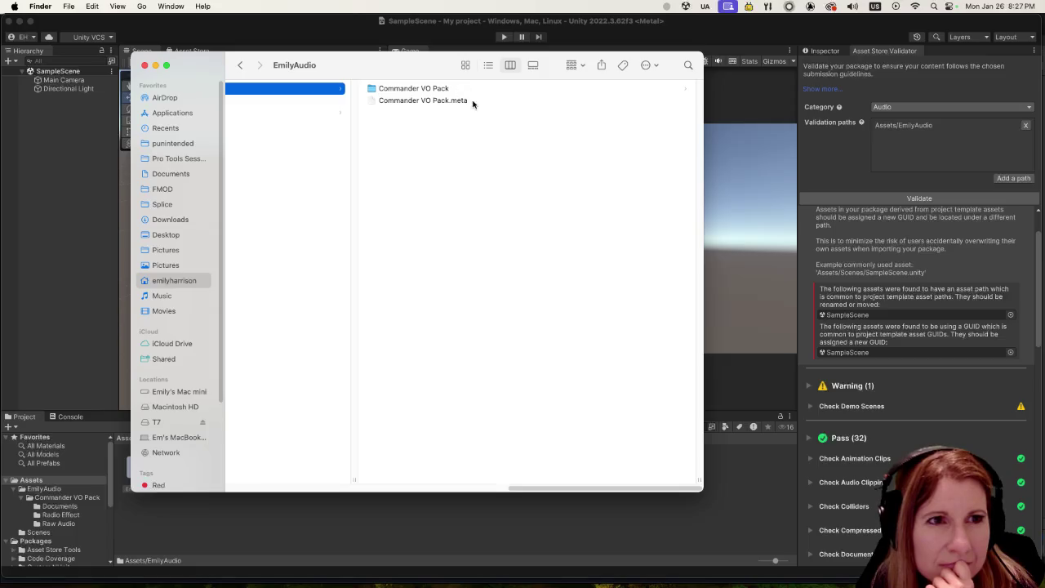
pyautogui.moveTo(519, 489)
pyautogui.mouseDown()
pyautogui.moveTo(413, 495)
pyautogui.moveTo(258, 479)
pyautogui.mouseUp()
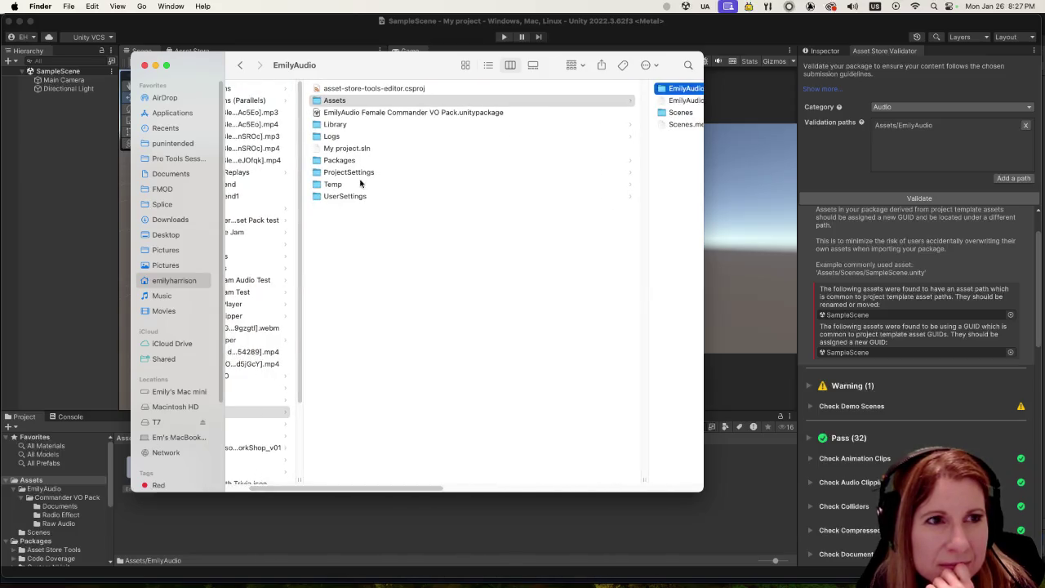
pyautogui.click(382, 114)
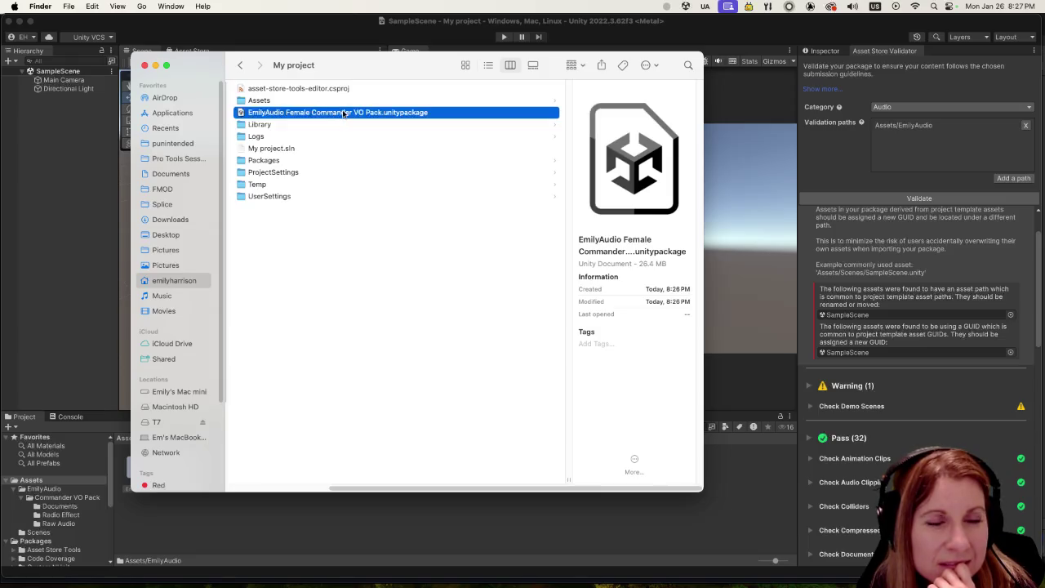
pyautogui.rightClick(343, 113)
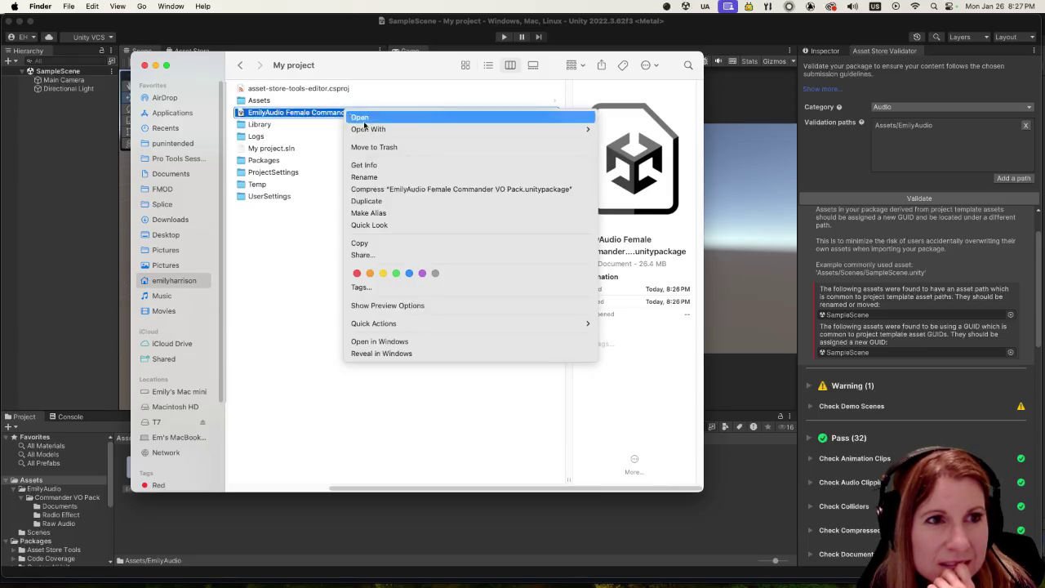
pyautogui.press('Escape')
pyautogui.click(376, 124)
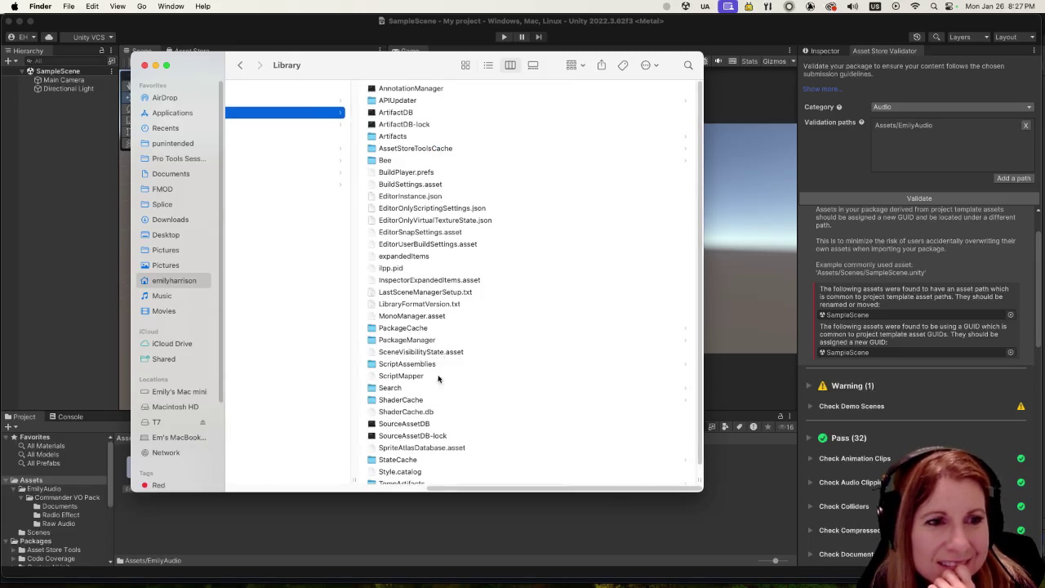
pyautogui.moveTo(444, 487); pyautogui.dragTo(284, 459)
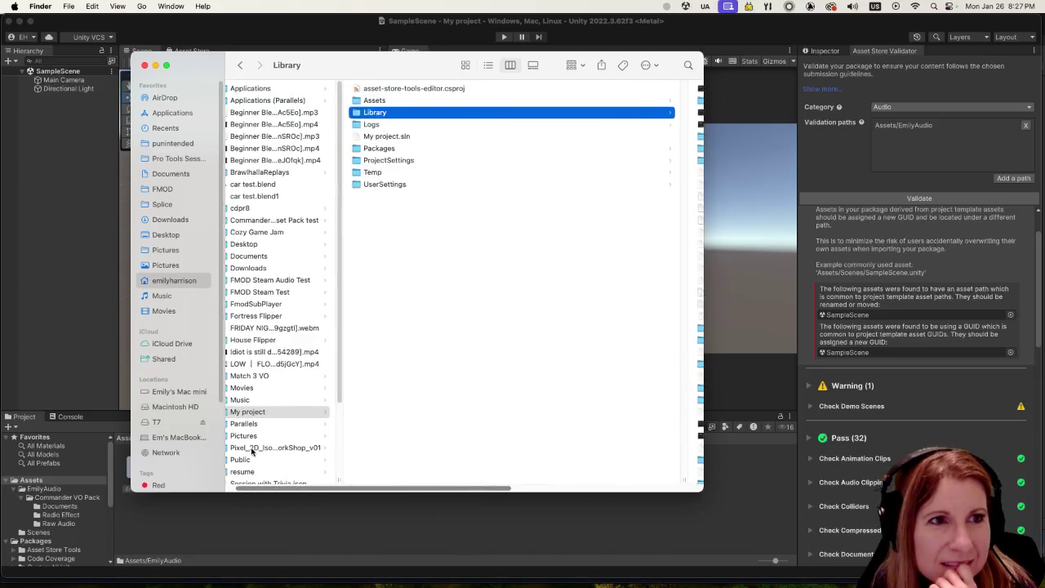
pyautogui.hscroll(5, 368, 286)
pyautogui.click(979, 153)
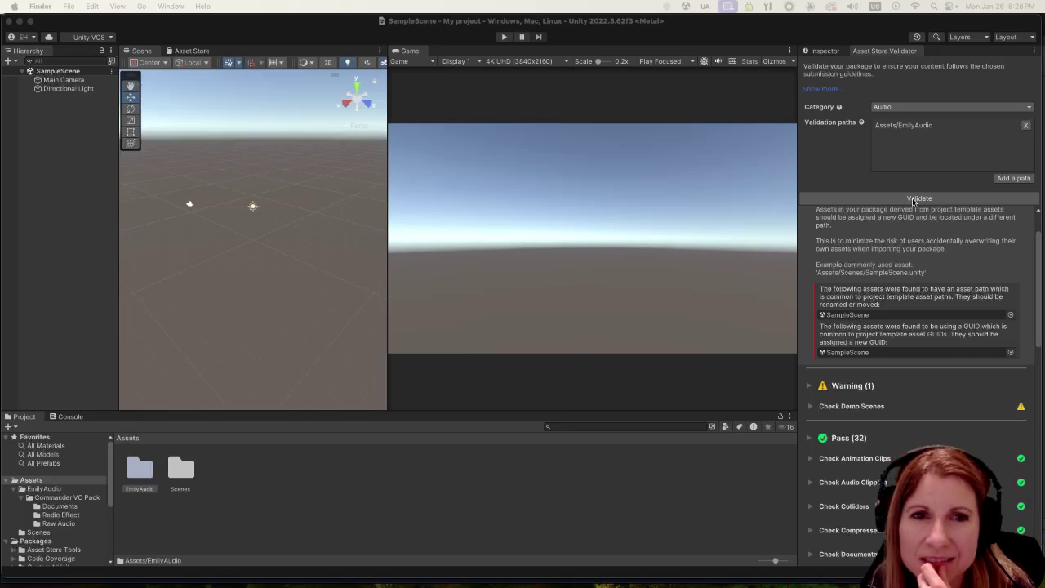
# Step: Rerun validation on Assets/EmilyAudio and review the 33 passes and single Demo Scenes warning
pyautogui.click(913, 201)
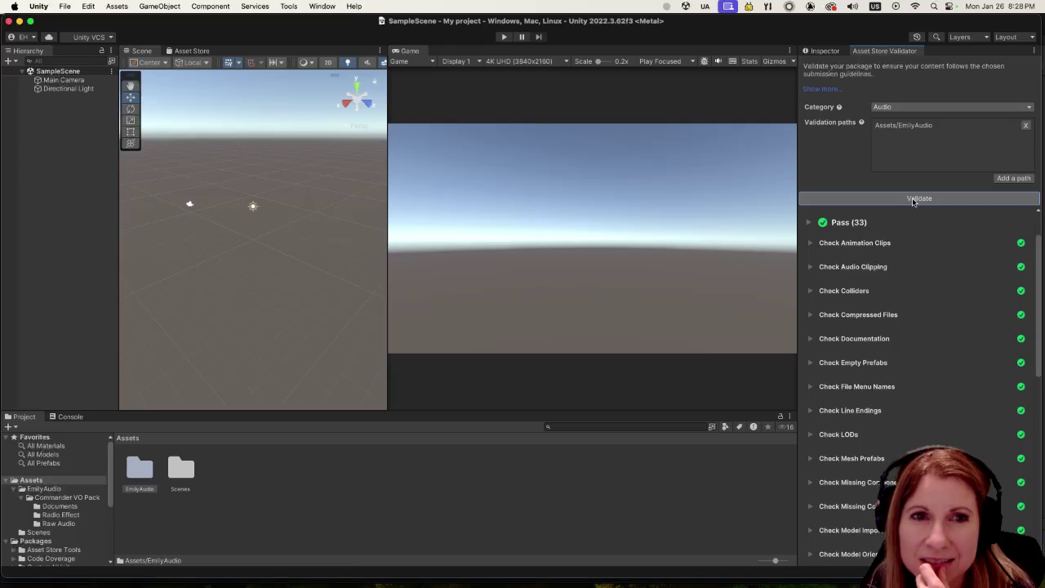
pyautogui.scroll(-5, 917, 355)
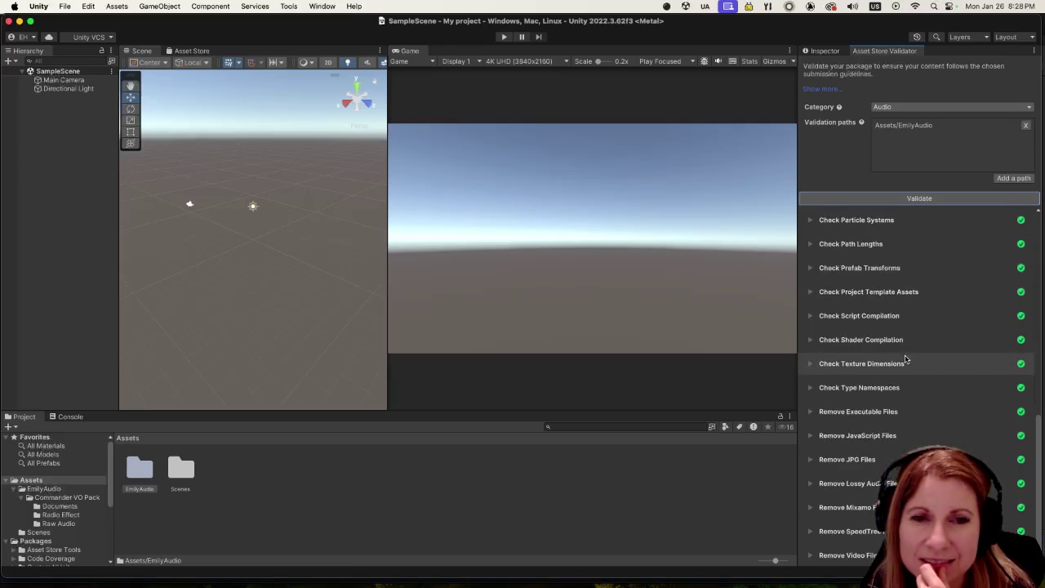
pyautogui.scroll(10, 907, 353)
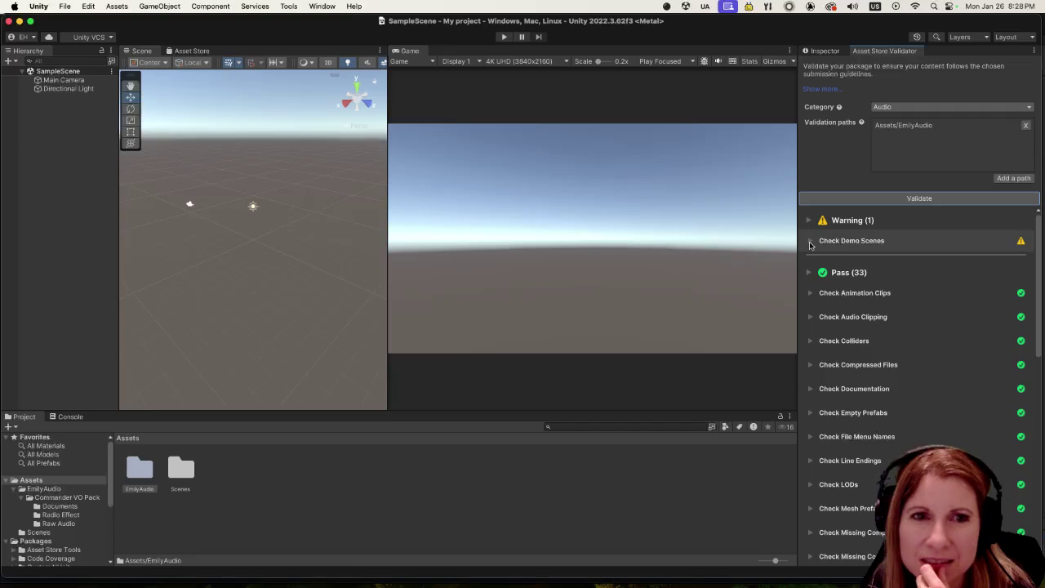
pyautogui.scroll(-10, 882, 398)
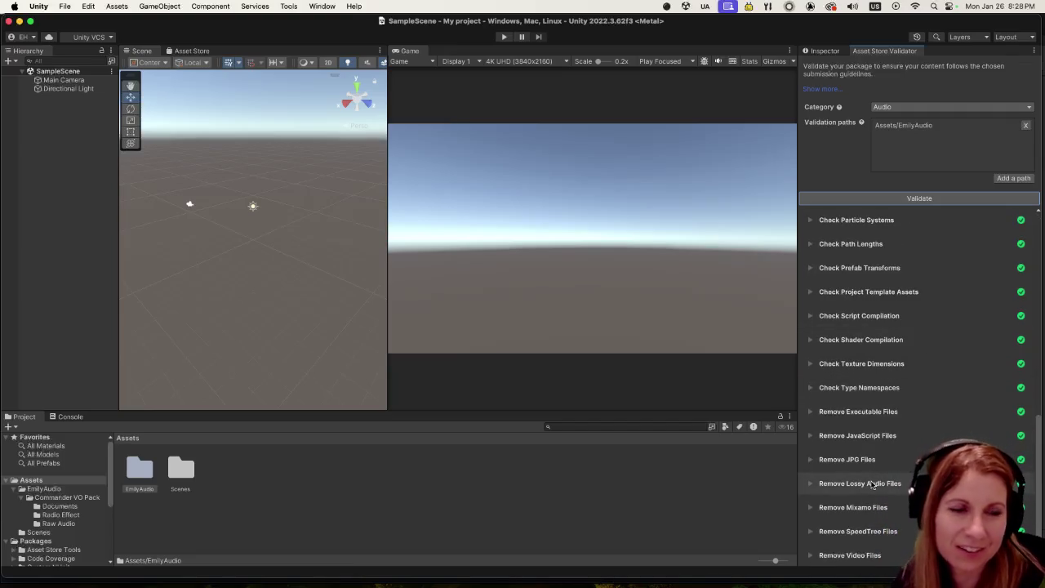
# Step: Start Export Package on EmilyAudio and scroll its ticked Documents PDF and Radio Effect clips
pyautogui.click(141, 472)
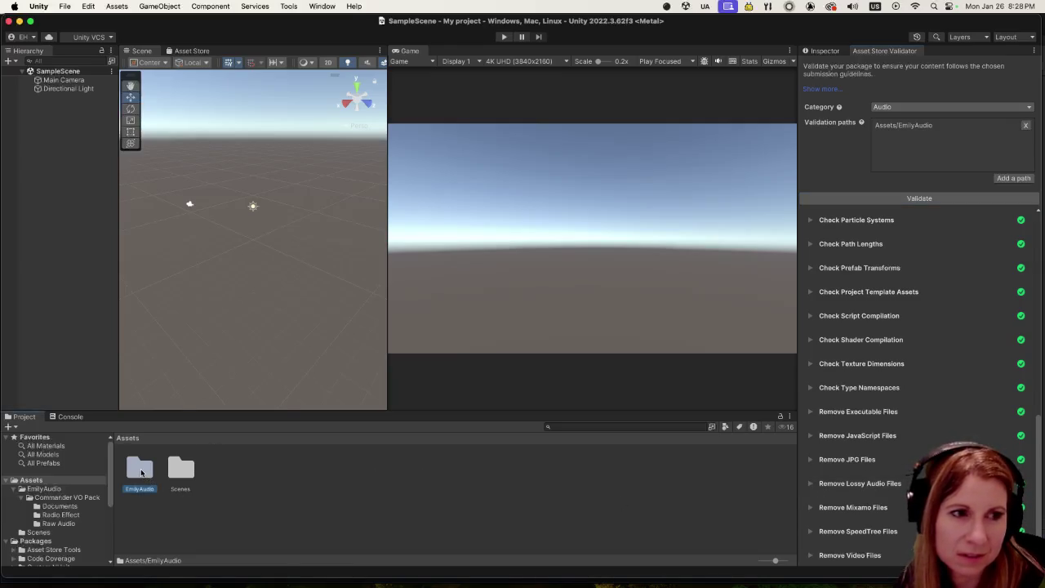
pyautogui.rightClick(142, 472)
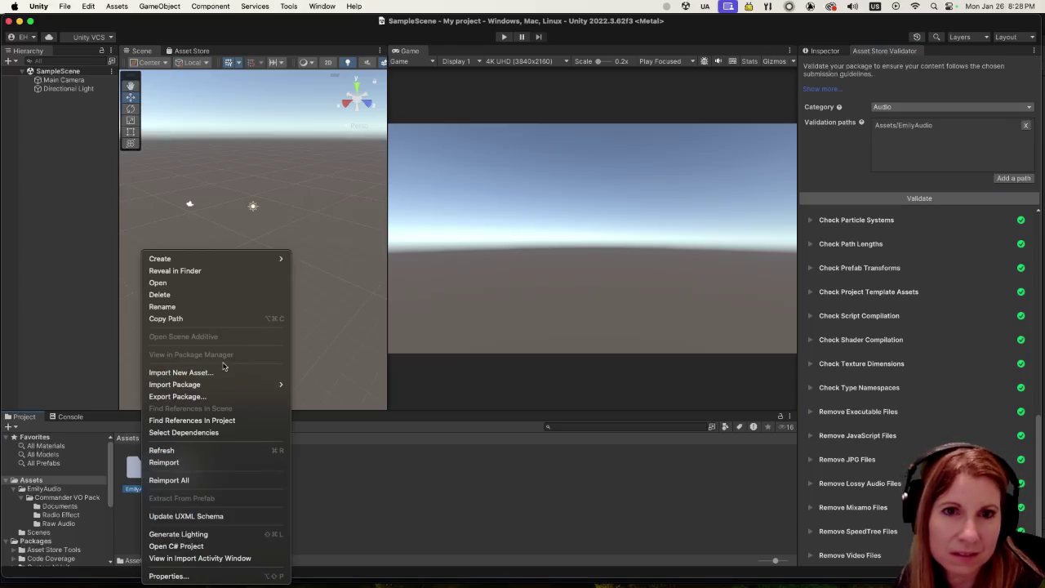
pyautogui.moveTo(211, 389)
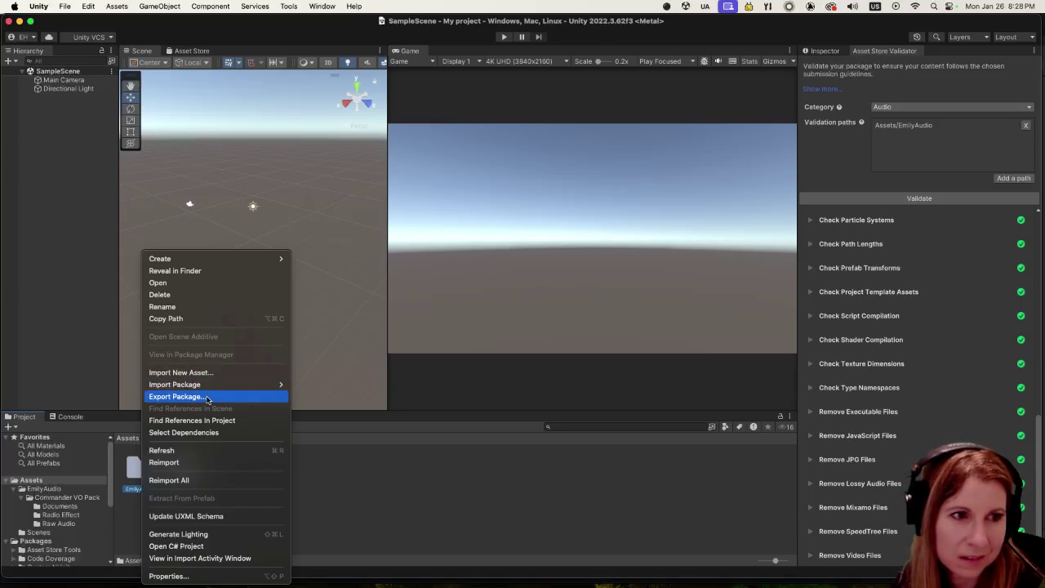
pyautogui.click(208, 397)
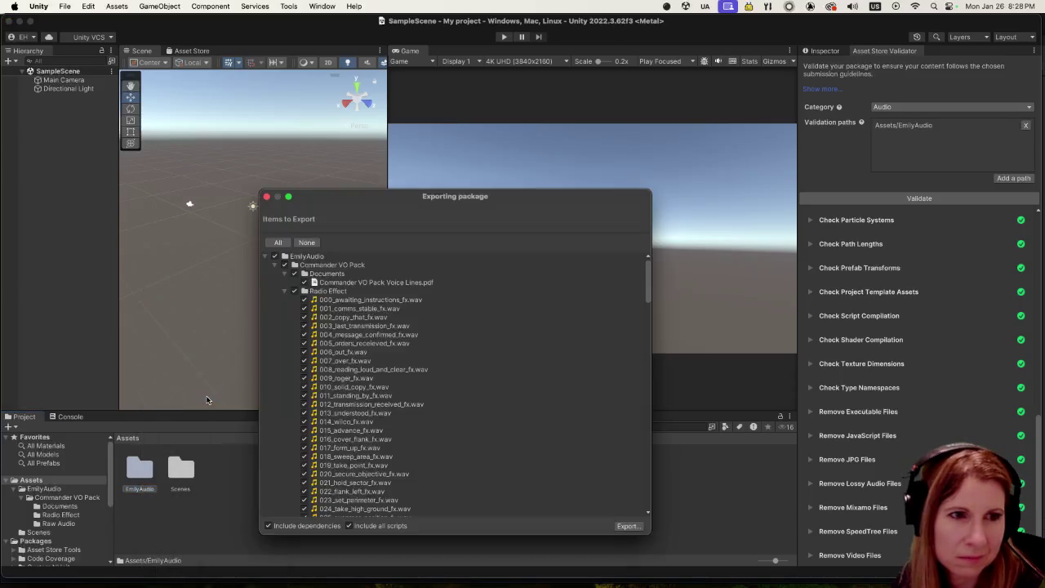
pyautogui.scroll(-15, 485, 376)
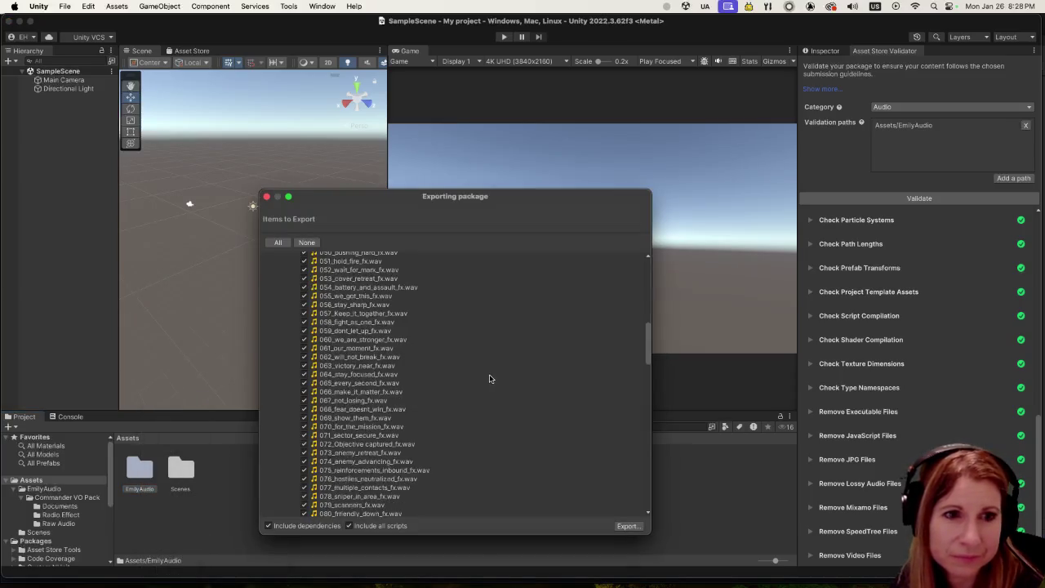
pyautogui.scroll(15, 483, 380)
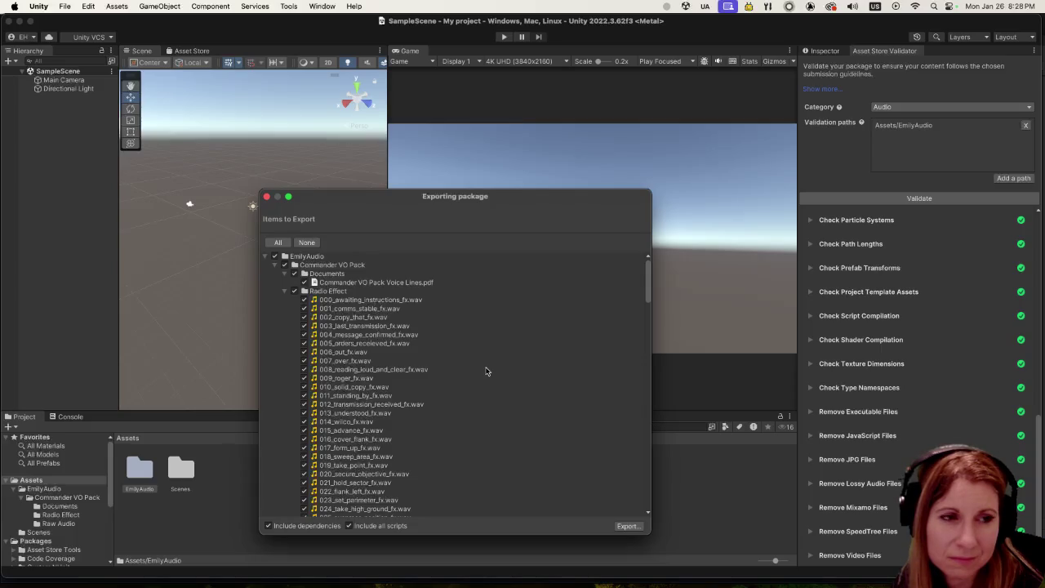
# Step: Name the package 'EmilyAudio Female Commander VO Pack', fixing the 'Fermale' typo, and save it into My project
pyautogui.click(628, 527)
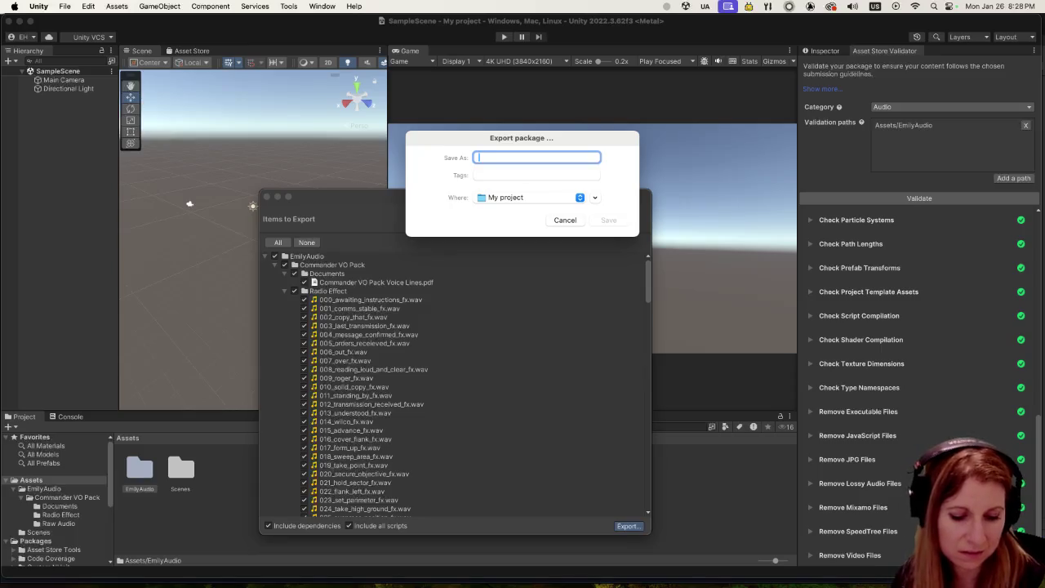
pyautogui.write('EmilyAudio')
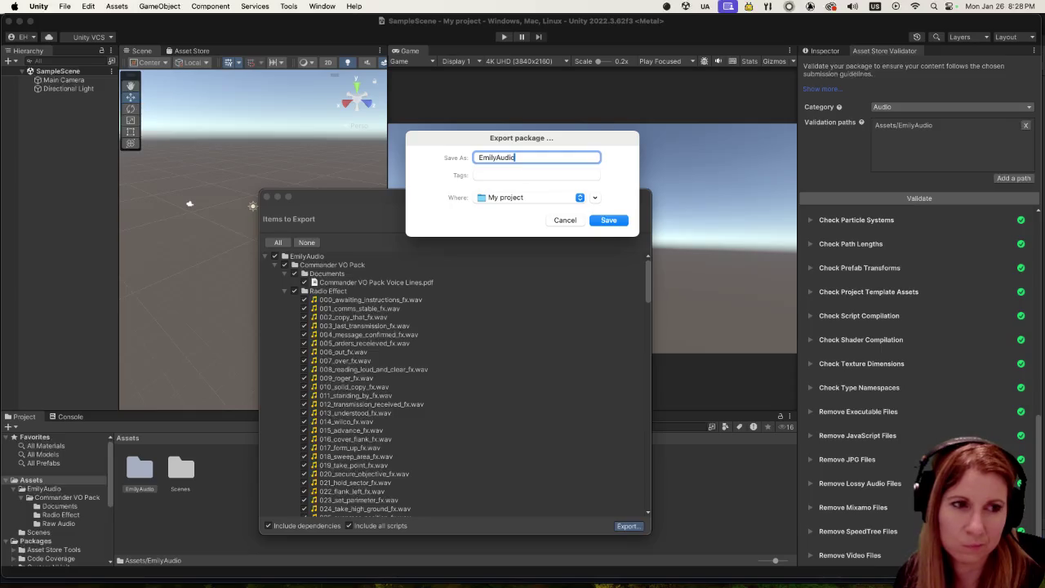
pyautogui.write(' Fermale')
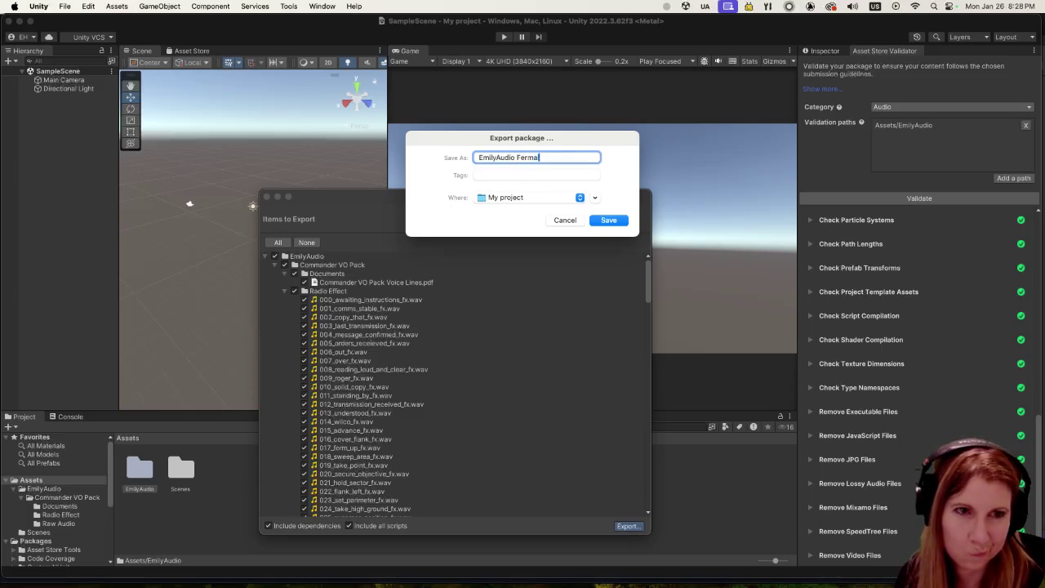
pyautogui.press('BackSpace')
pyautogui.press('BackSpace')
pyautogui.press('BackSpace')
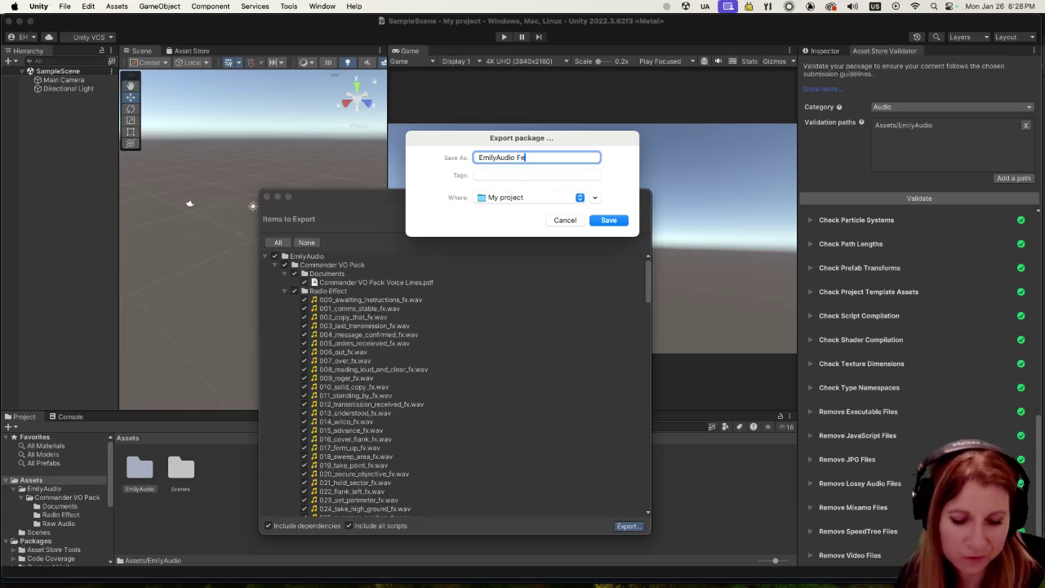
pyautogui.write('male')
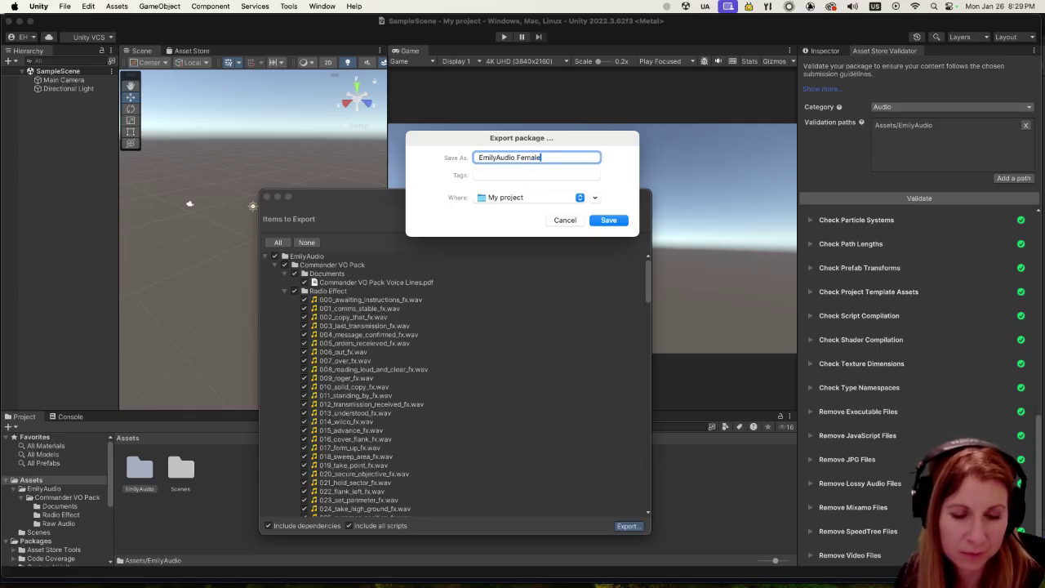
pyautogui.write(' Commander VO')
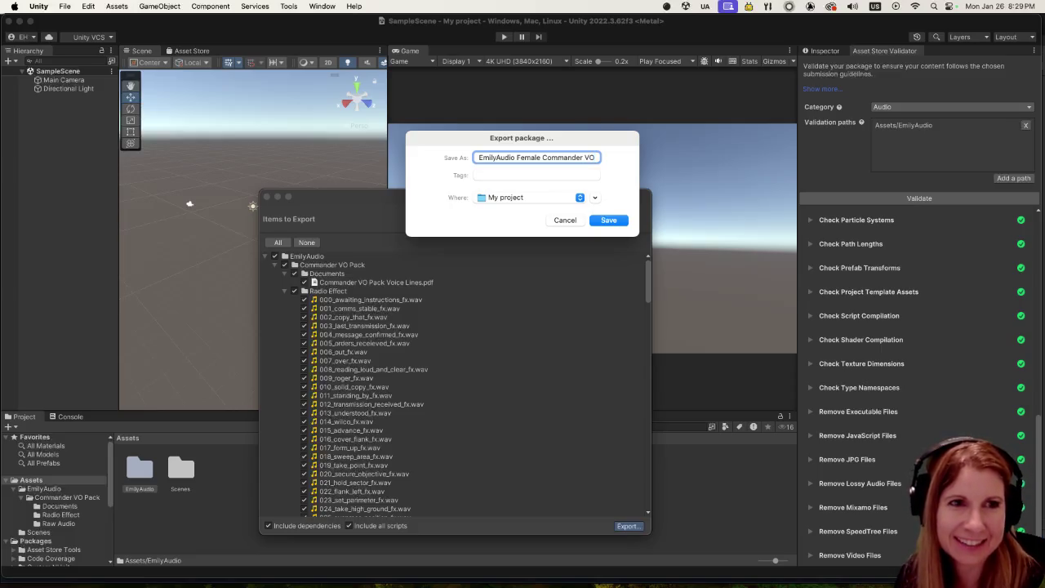
pyautogui.write(' Pack')
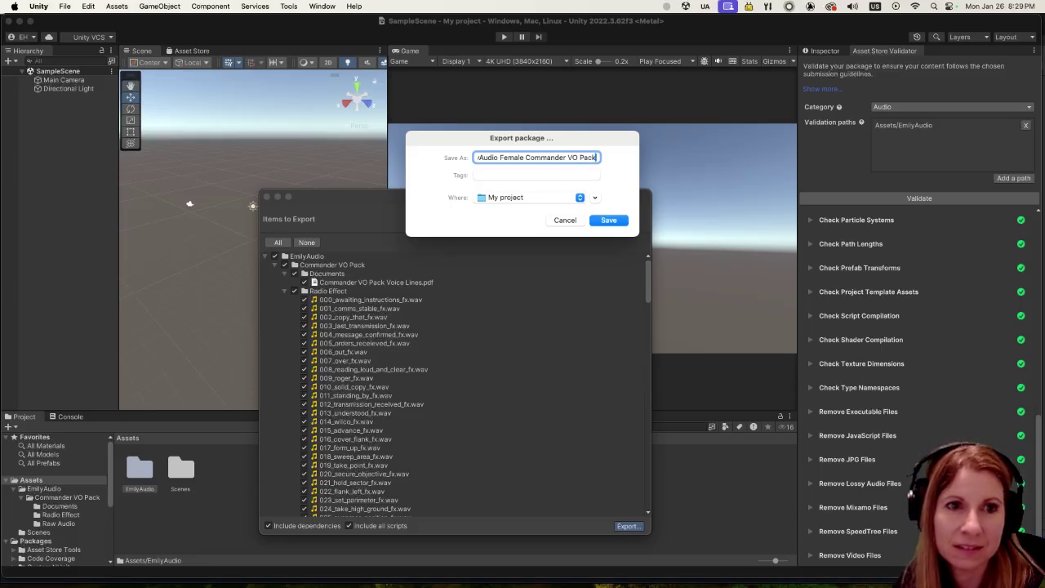
pyautogui.click(609, 221)
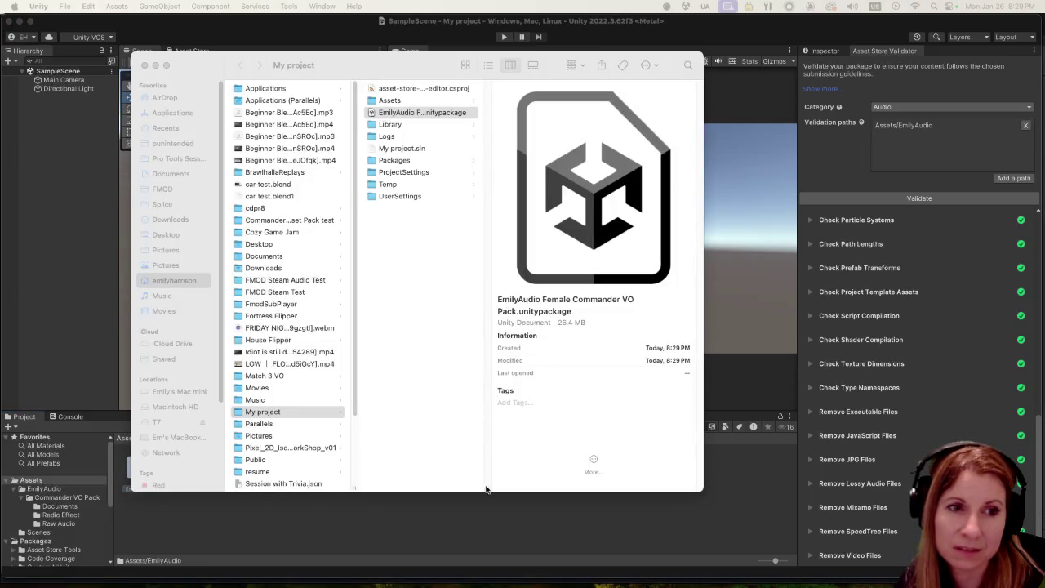
# Step: Verify the 26.4 MB EmilyAudio Female Commander VO Pack.unitypackage in Finder, close that window, and return to Unity
pyautogui.click(490, 491)
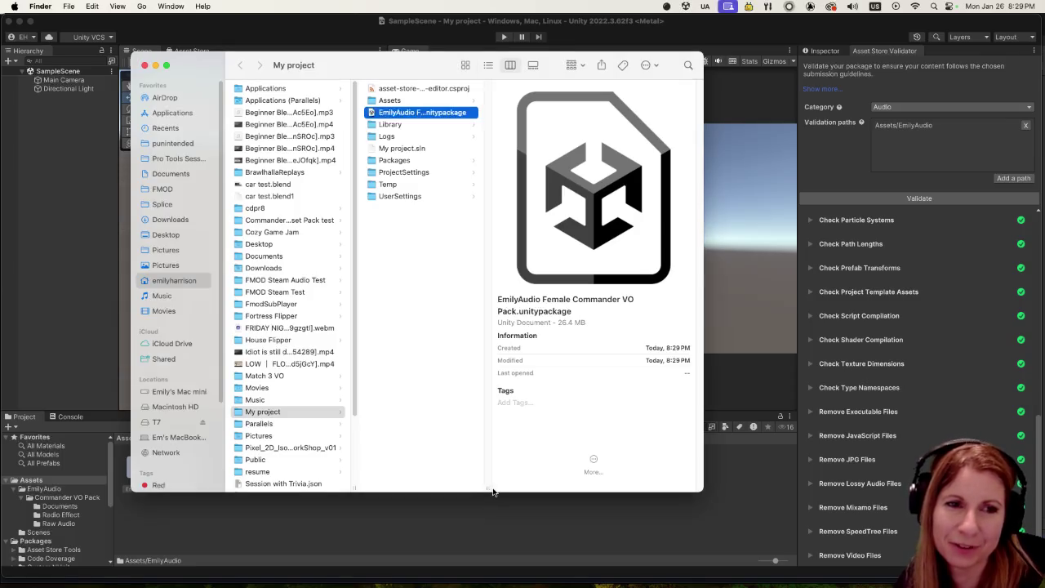
pyautogui.moveTo(488, 488); pyautogui.dragTo(594, 490)
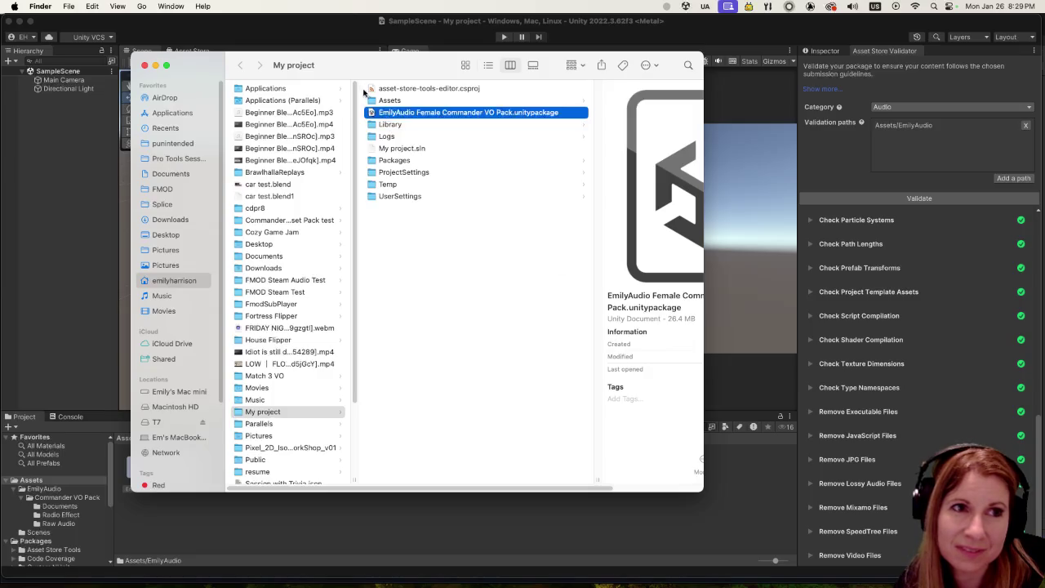
pyautogui.press('super+w')
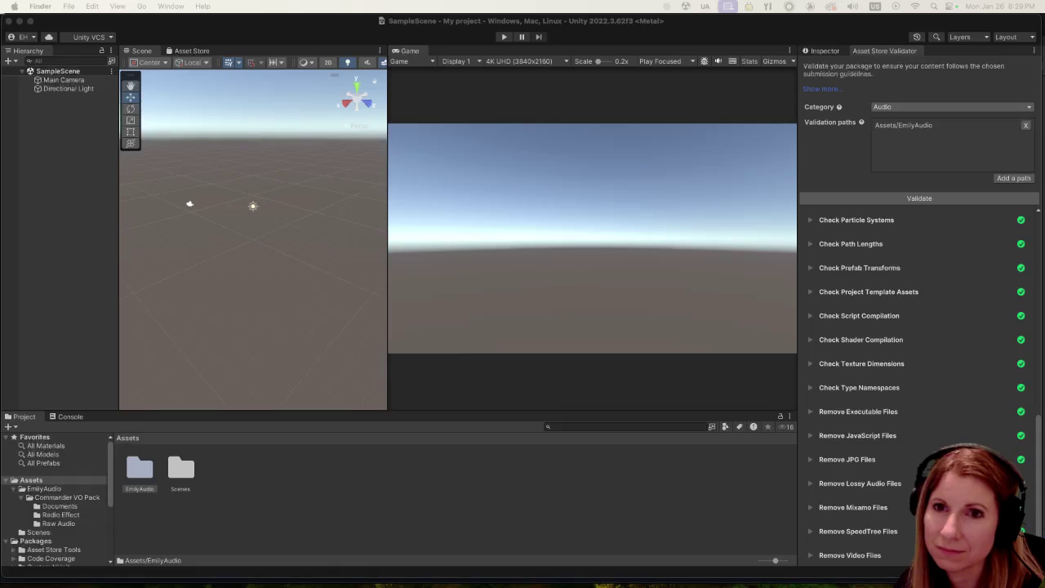
pyautogui.click(604, 492)
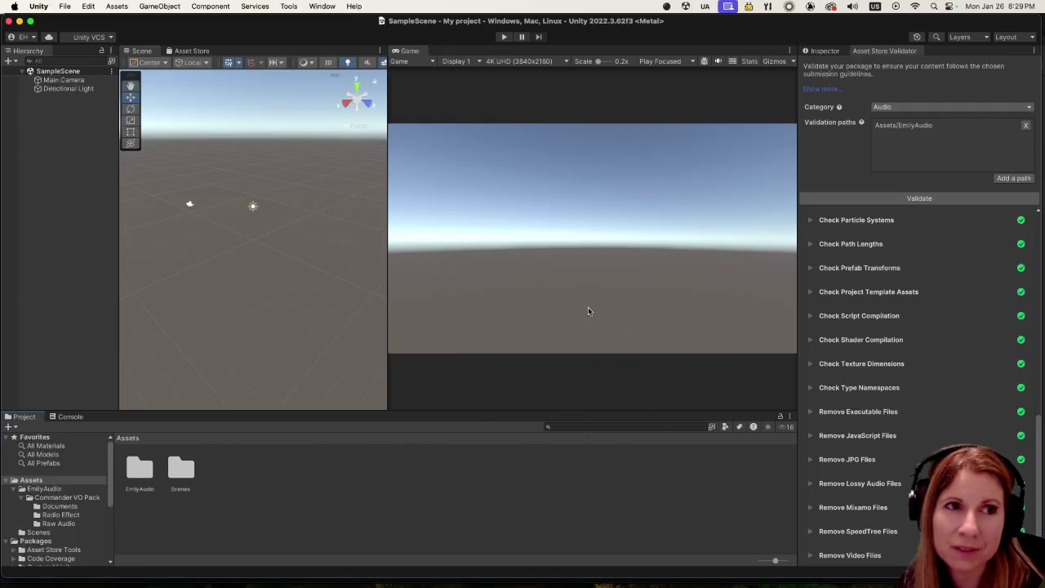
# Step: Launch the Publisher Portal from Tools > Asset Store and switch to it in Firefox
pyautogui.click(322, 6)
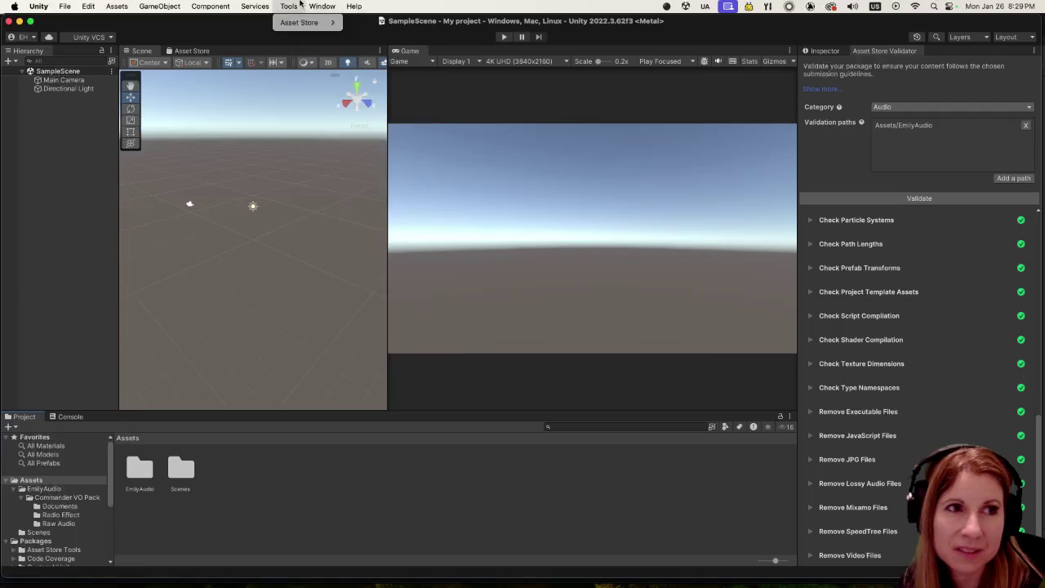
pyautogui.moveTo(257, 6)
pyautogui.moveTo(299, 22)
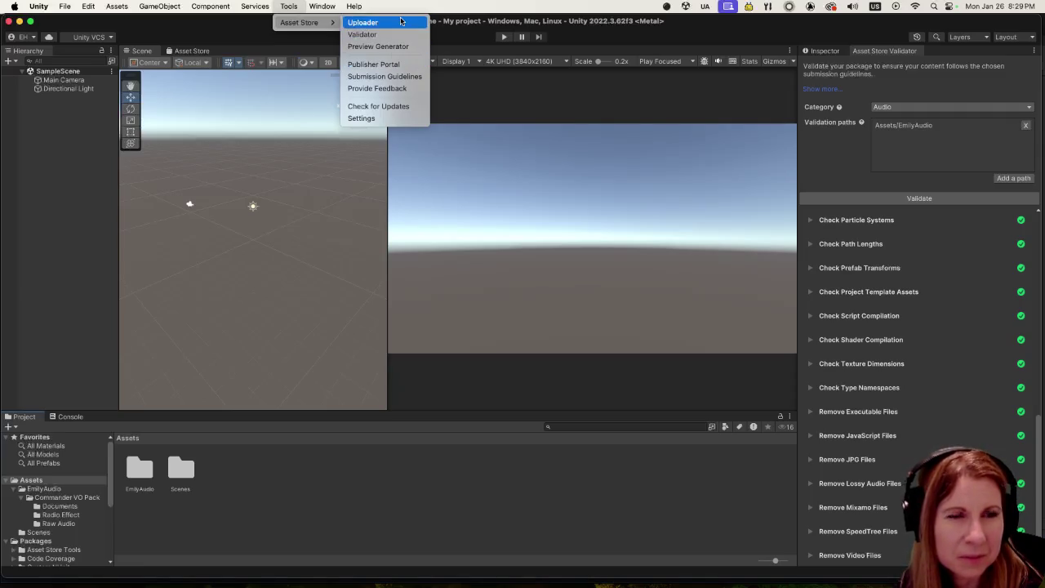
pyautogui.click(387, 67)
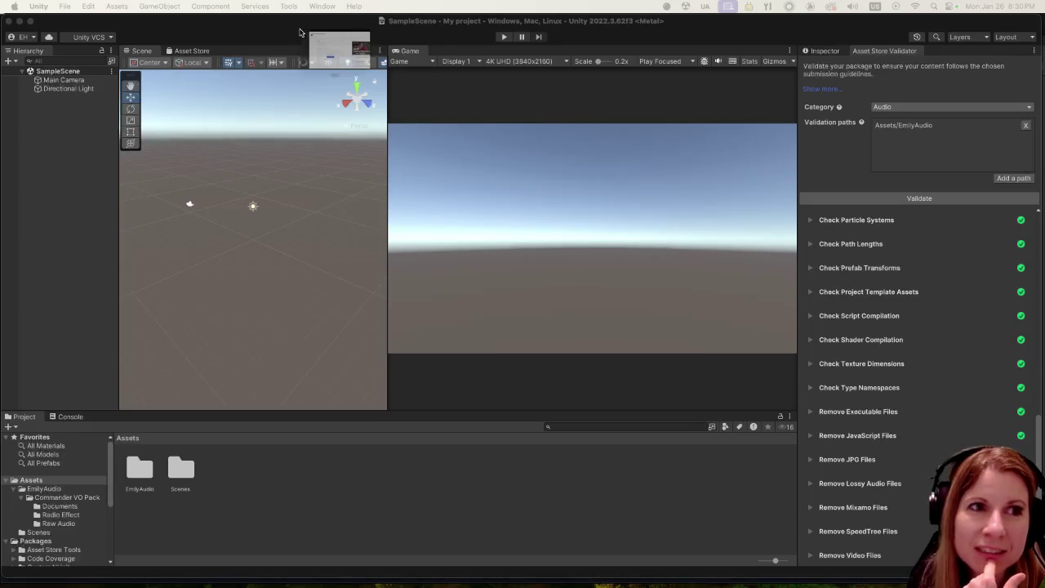
pyautogui.press('super+Tab')
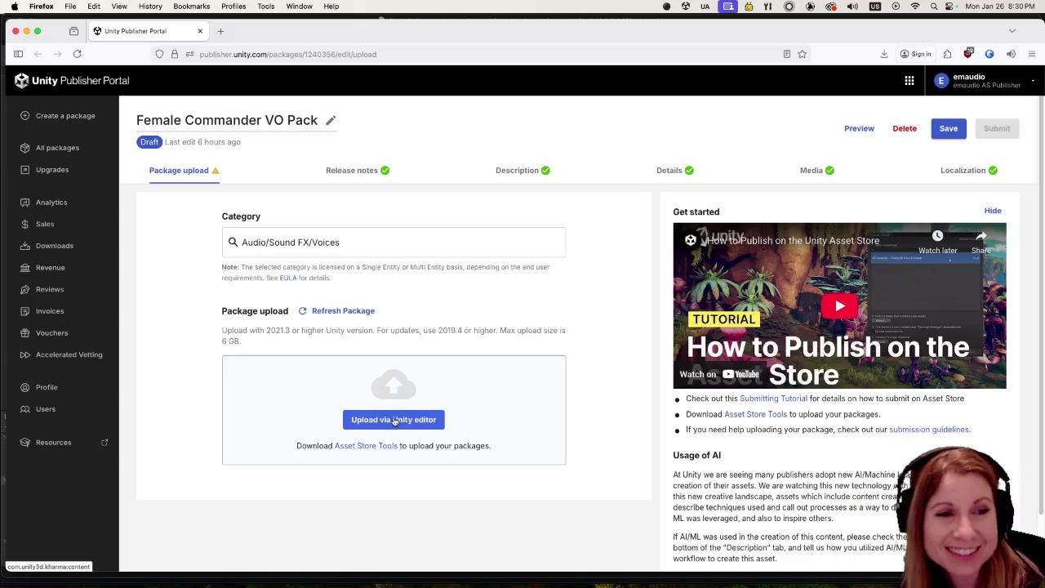
# Step: Drop the exported .unitypackage onto the draft's upload area, cancel Firefox's open-or-save dialog, and hide Firefox
pyautogui.click(384, 424)
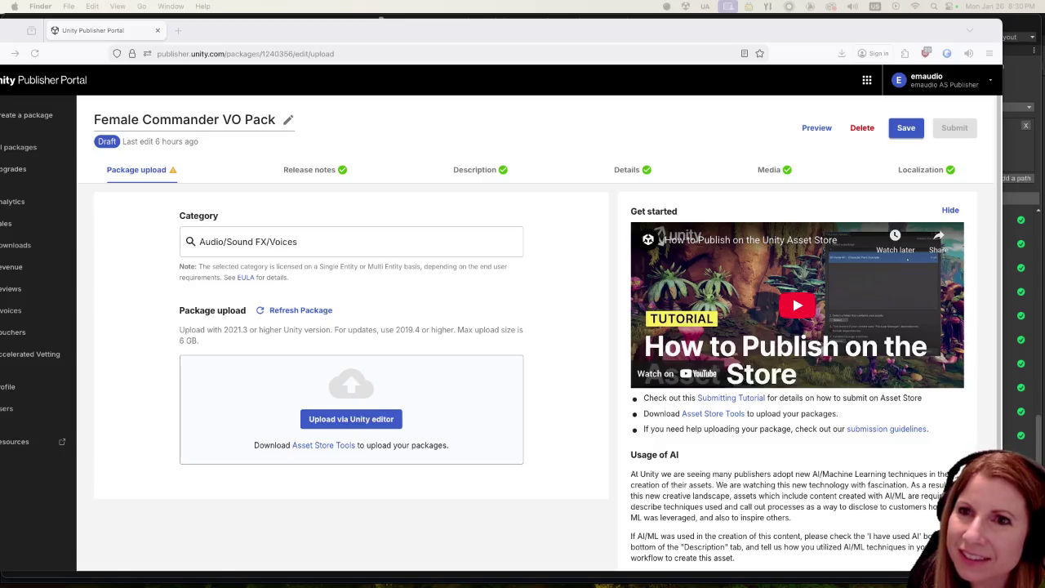
pyautogui.moveTo(429, 370)
pyautogui.mouseDown()
pyautogui.moveTo(310, 390)
pyautogui.moveTo(266, 377)
pyautogui.moveTo(270, 387)
pyautogui.mouseUp()
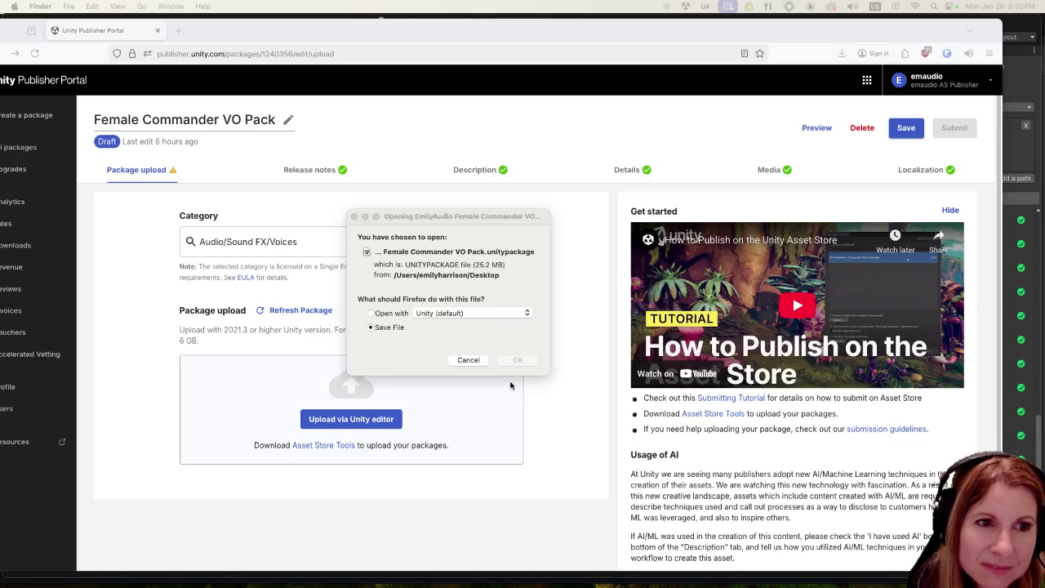
pyautogui.click(471, 362)
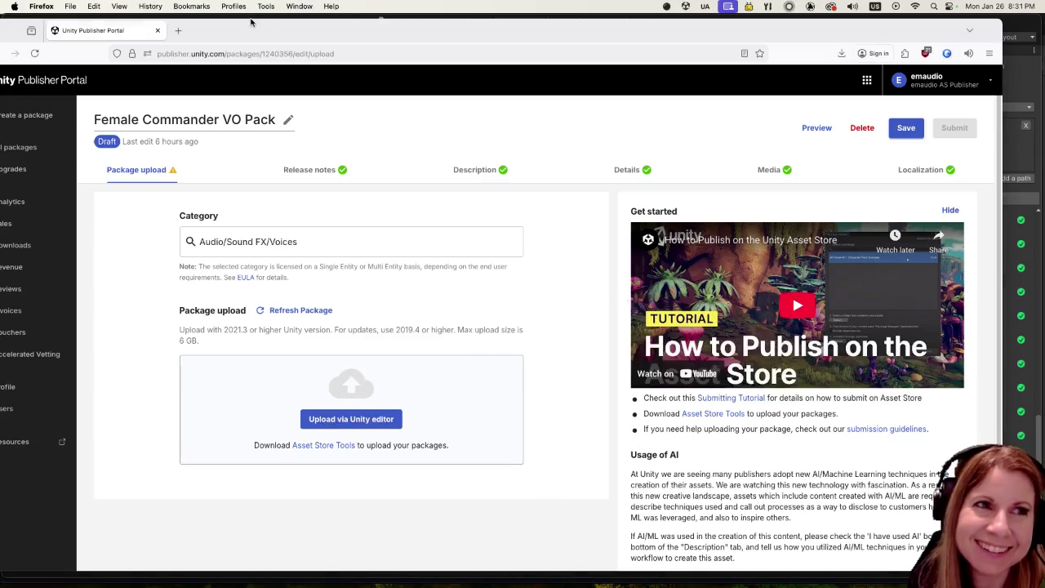
pyautogui.moveTo(245, 33); pyautogui.dragTo(914, 33)
pyautogui.press('super+m')
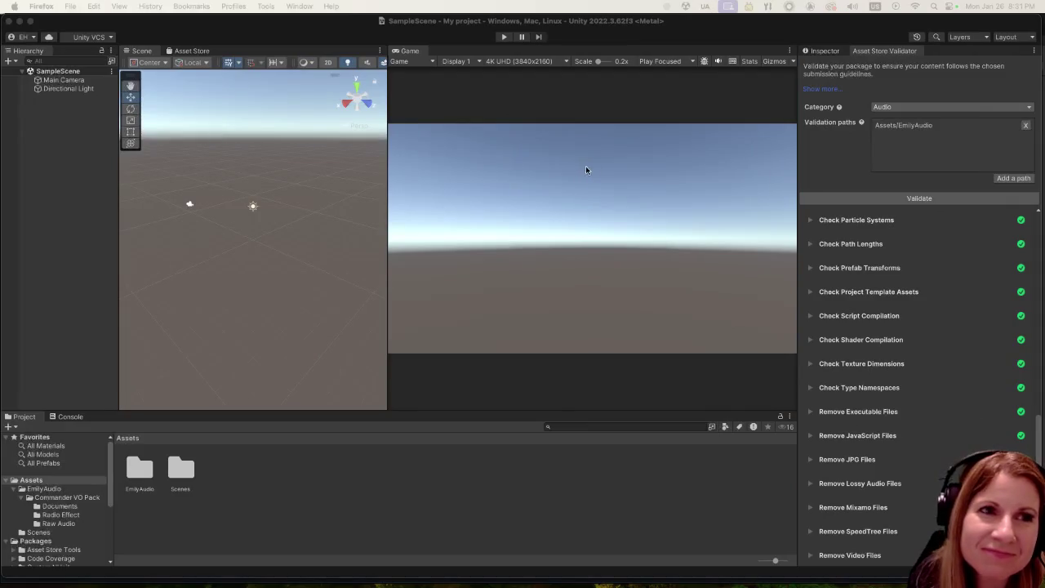
# Step: Open Tools > Asset Store > Uploader, log in, and expand the Female Commander VO Pack draft
pyautogui.click(320, 6)
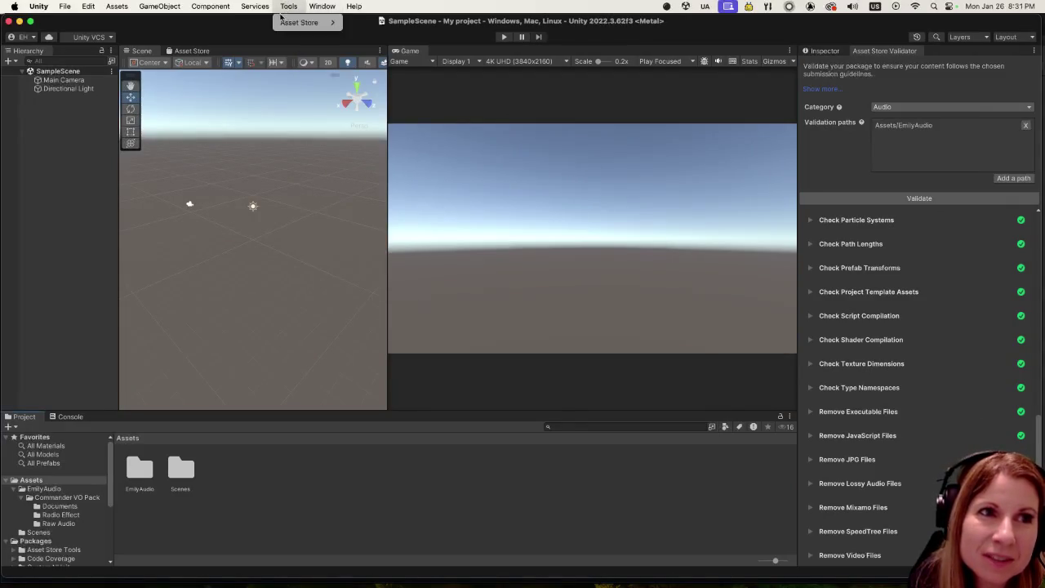
pyautogui.moveTo(285, 23)
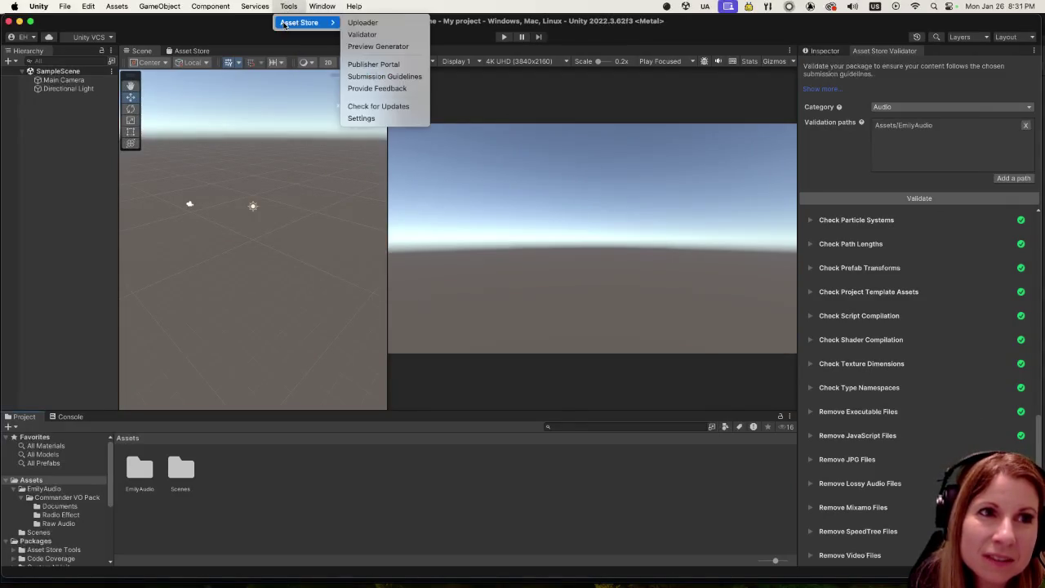
pyautogui.click(363, 23)
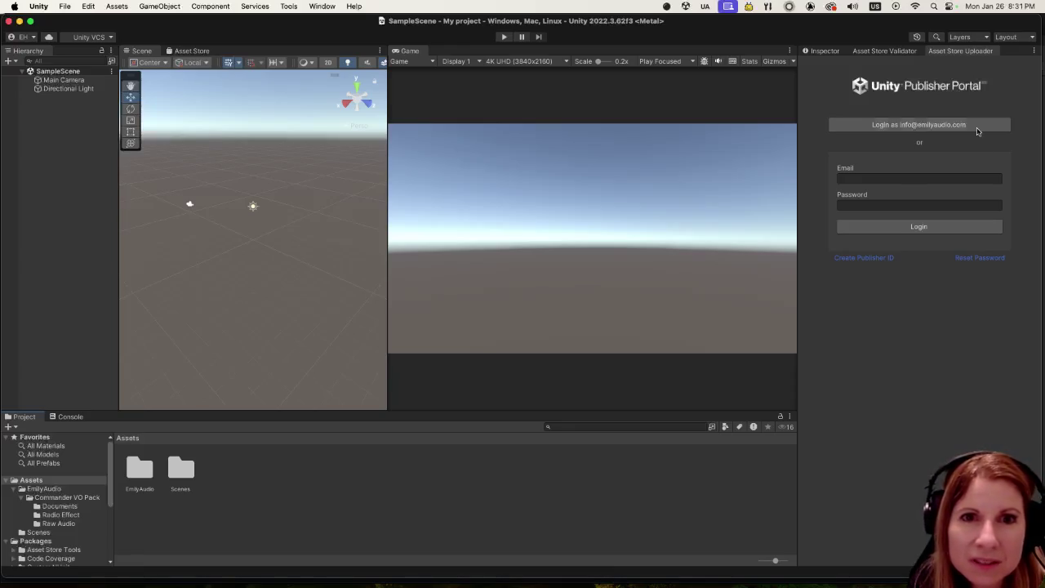
pyautogui.click(936, 126)
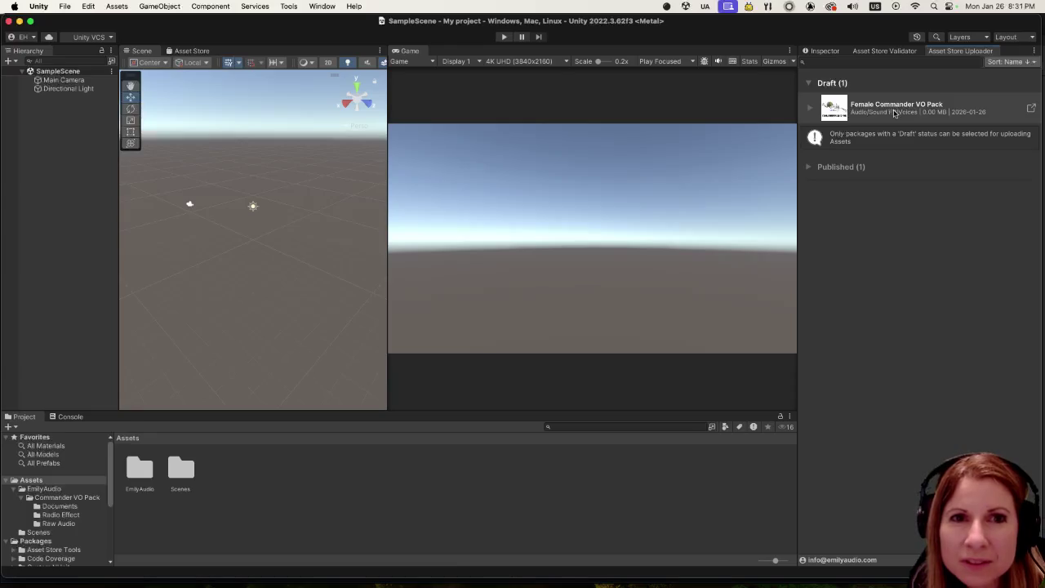
pyautogui.click(898, 109)
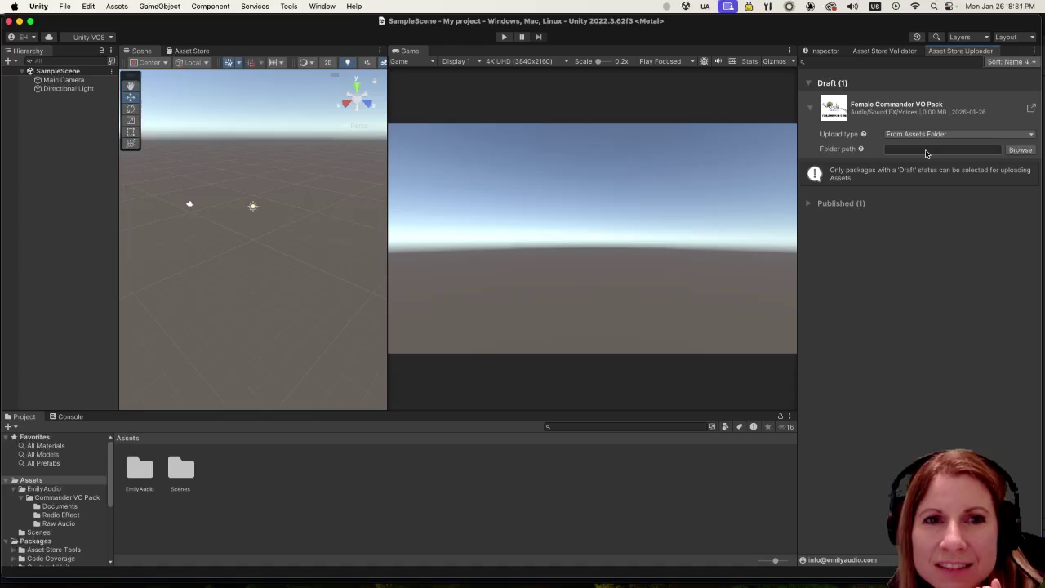
# Step: Set the draft's folder path to Assets/EmilyAudio and start Export and Upload
pyautogui.click(1021, 152)
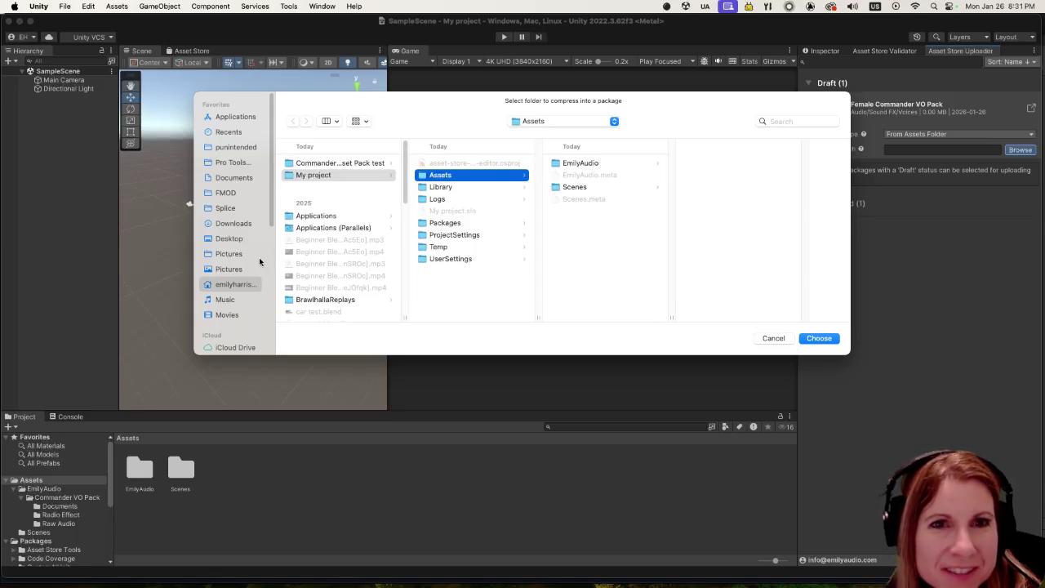
pyautogui.moveTo(438, 129); pyautogui.dragTo(337, 122)
pyautogui.click(477, 156)
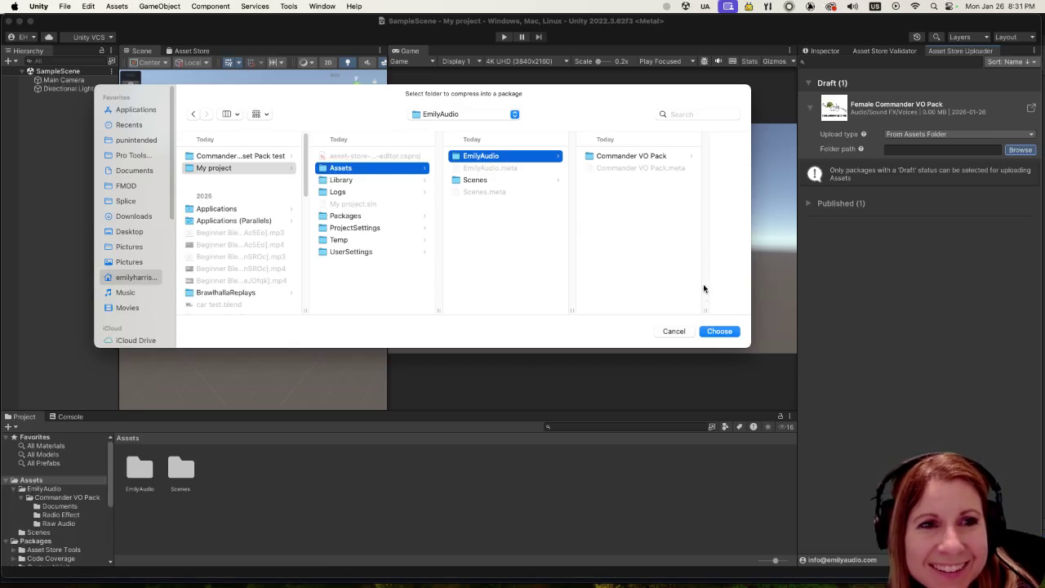
pyautogui.click(720, 332)
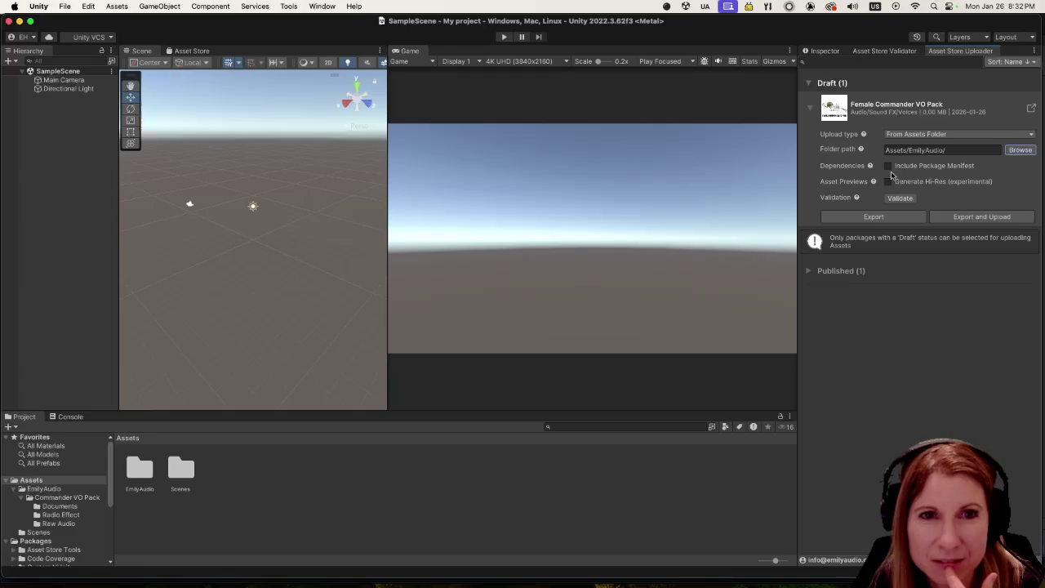
pyautogui.moveTo(870, 171)
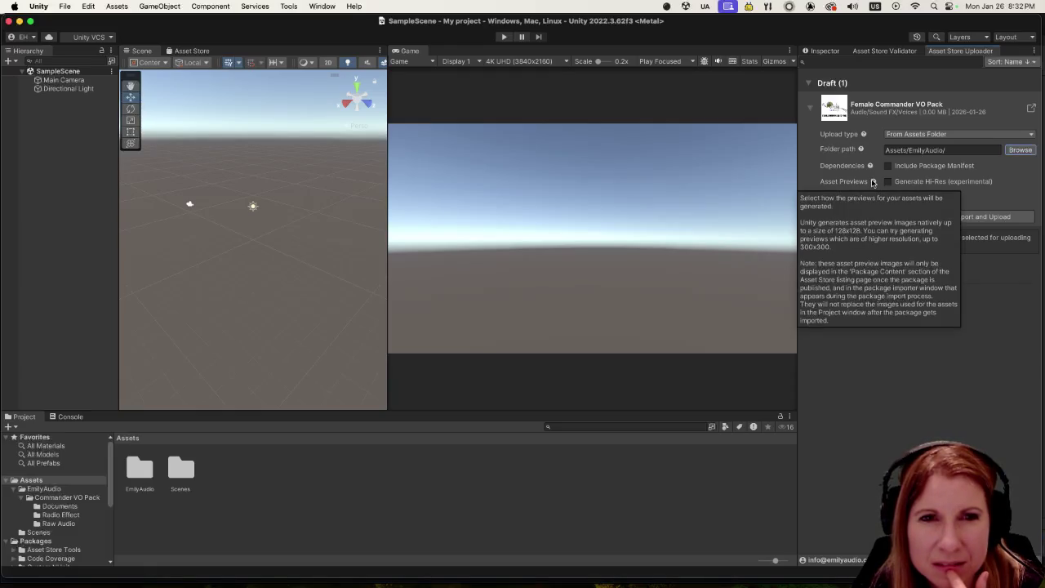
pyautogui.click(976, 217)
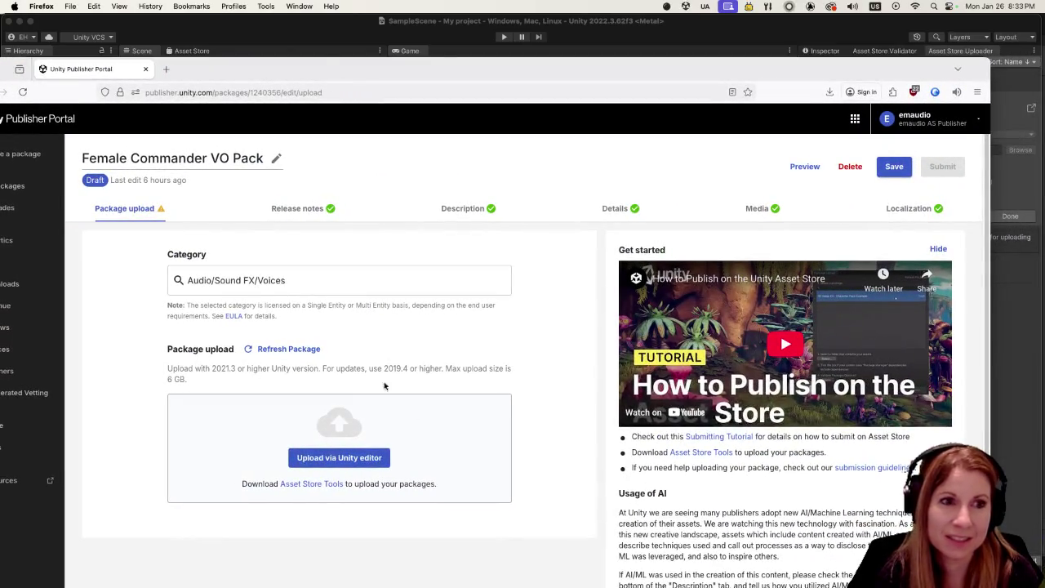
# Step: Reload the Publisher Portal draft to show the uploaded 2022.3.62f3 package (2 files, 25.2 MB)
pyautogui.click(269, 350)
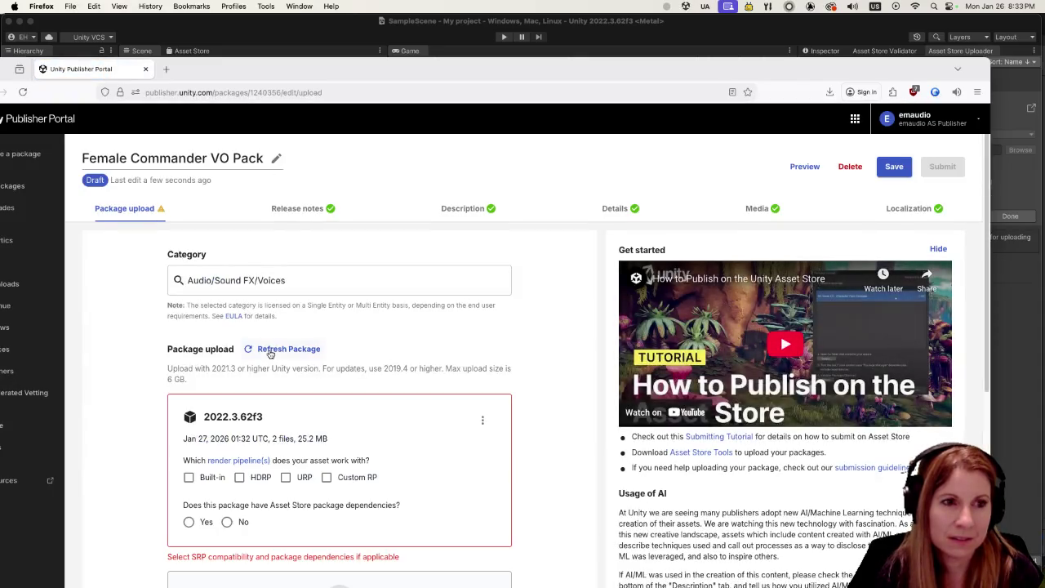
# Step: Answer 'No' to package dependencies and tick Built-in, HDRP, URP and Custom RP compatibility
pyautogui.scroll(-4, 467, 381)
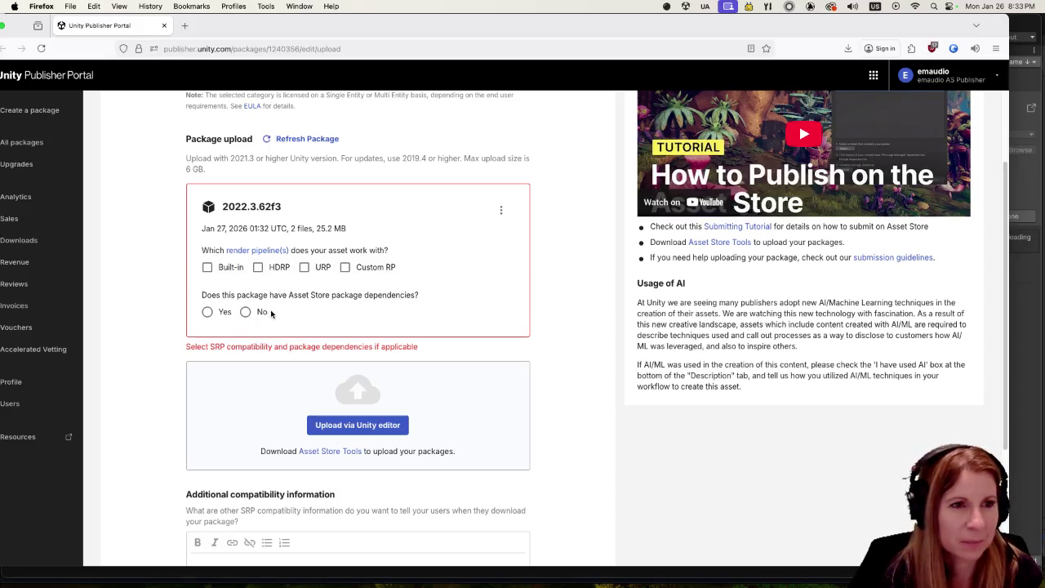
pyautogui.click(244, 312)
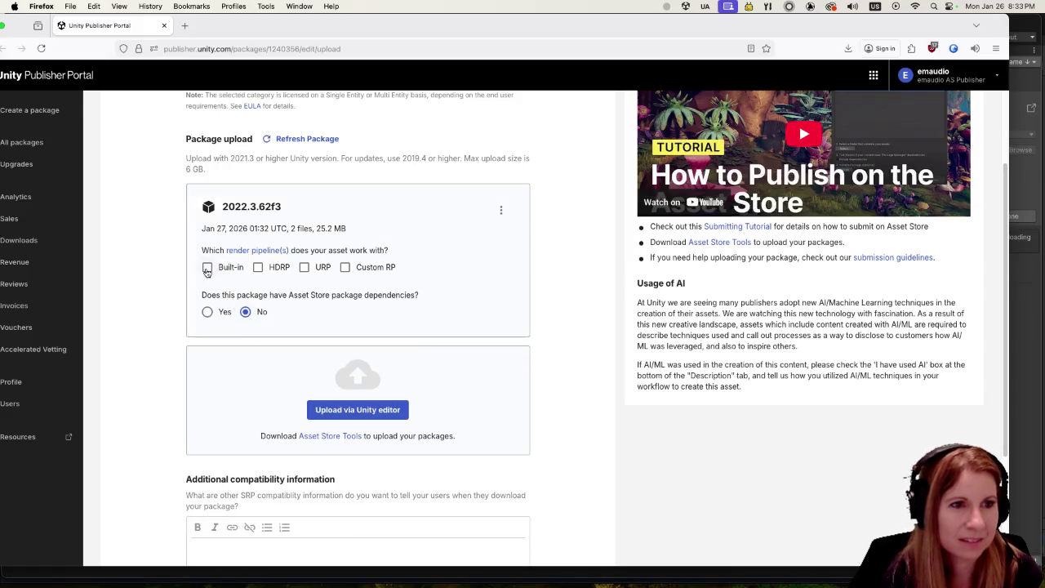
pyautogui.click(207, 269)
pyautogui.click(257, 268)
pyautogui.click(304, 267)
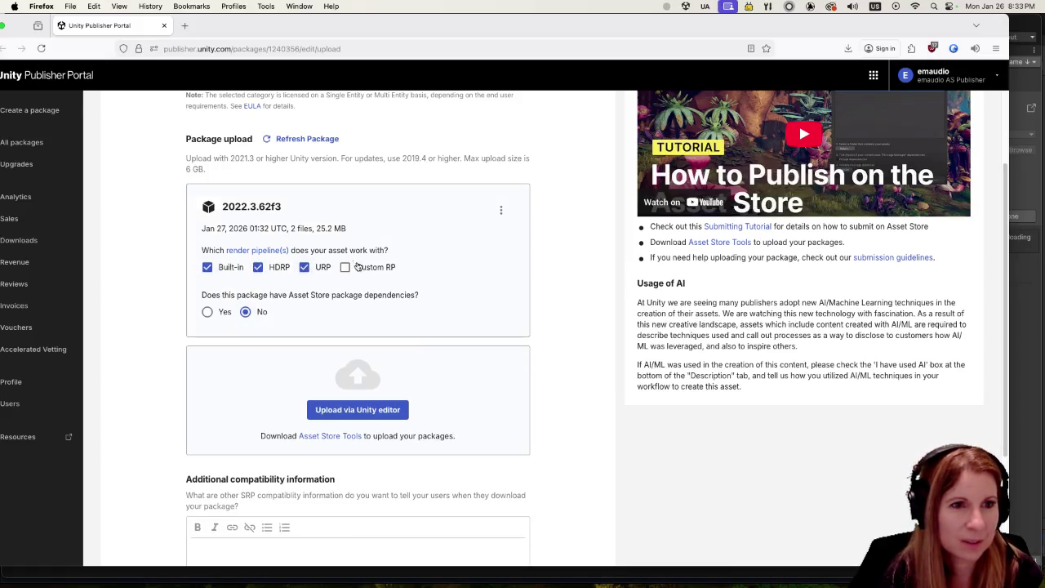
pyautogui.click(346, 269)
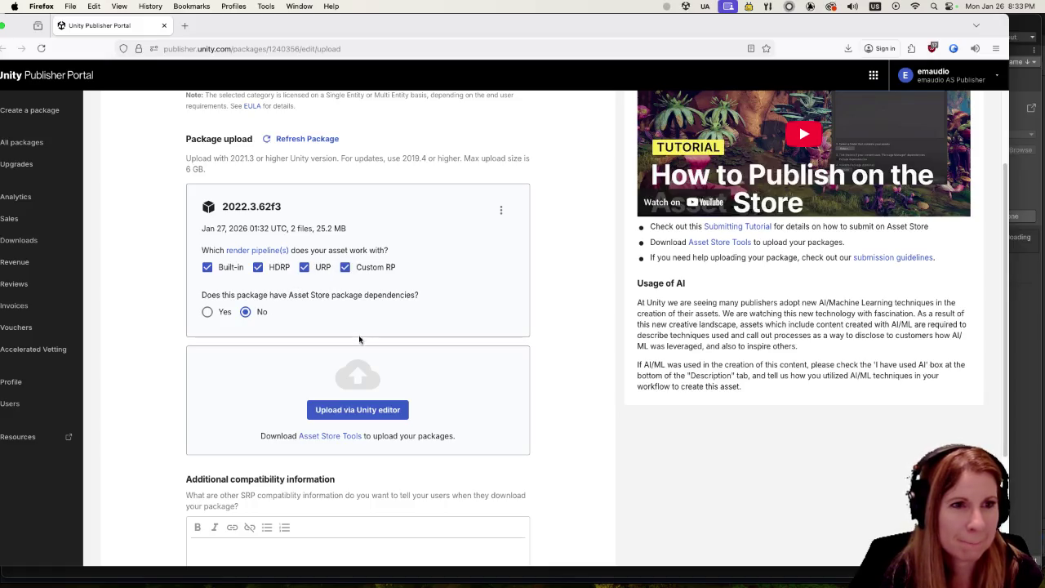
pyautogui.scroll(-1, 126, 380)
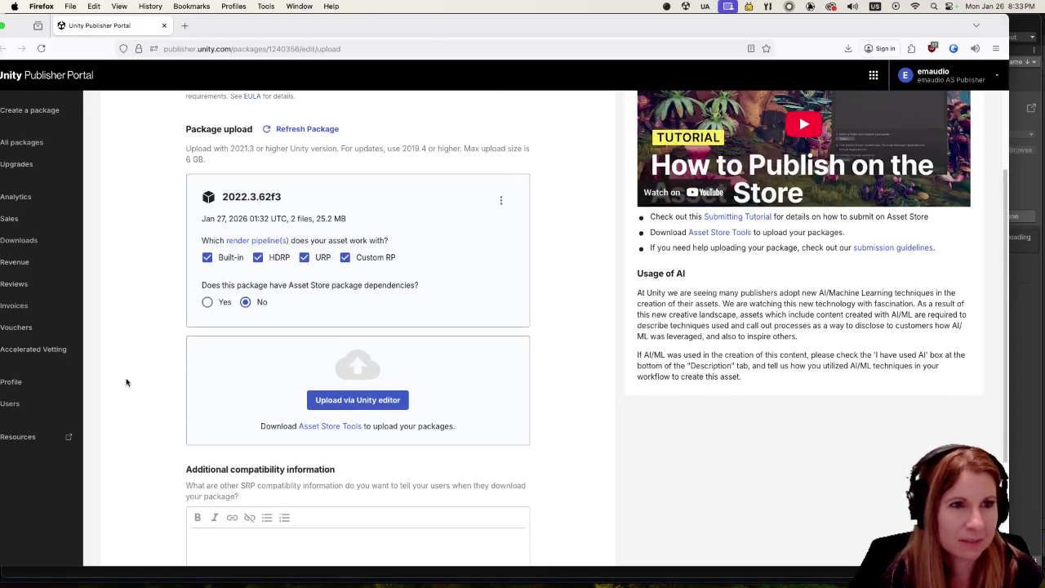
pyautogui.scroll(-3, 126, 382)
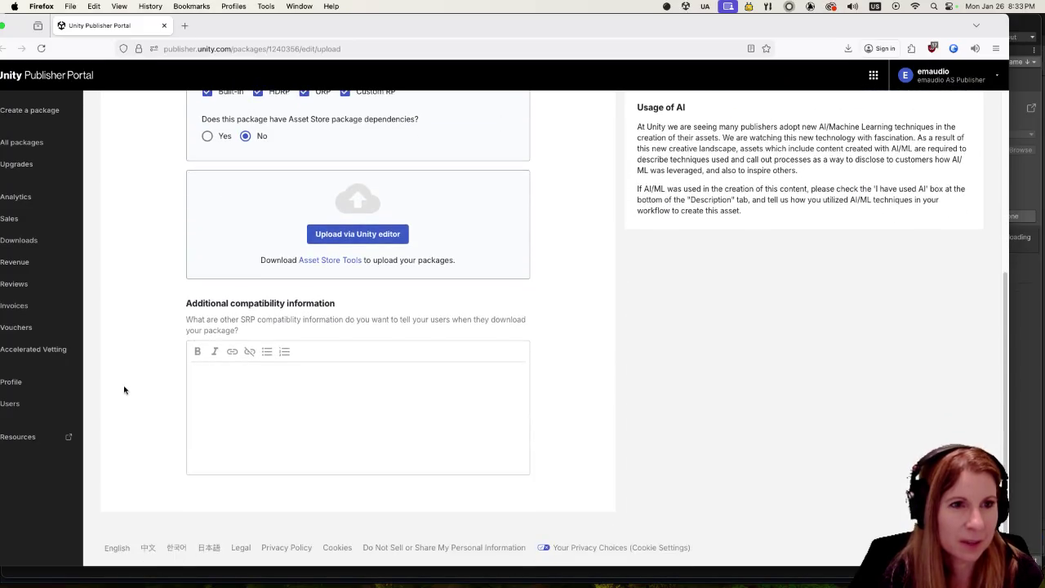
pyautogui.scroll(5, 123, 383)
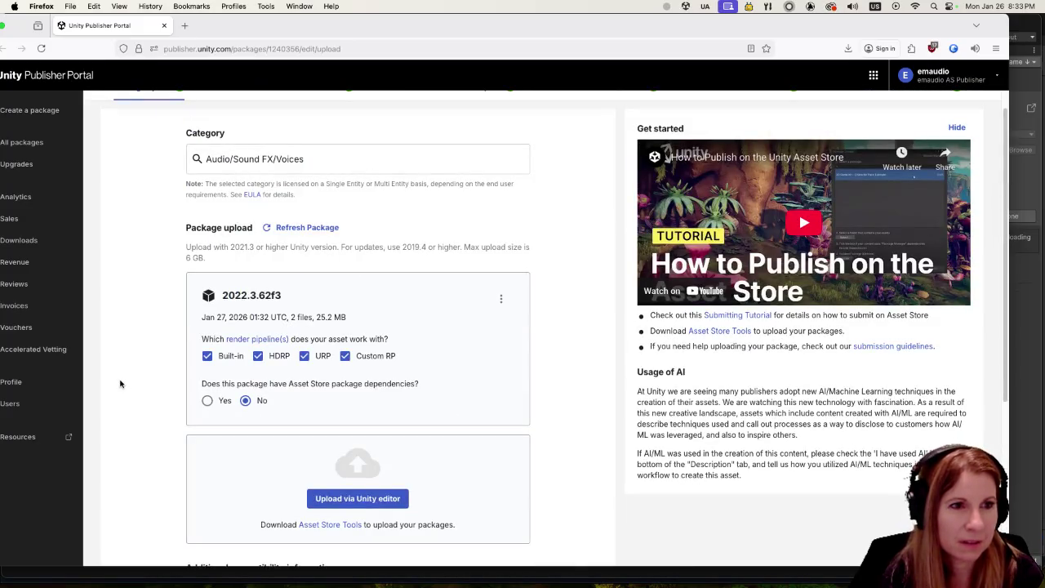
pyautogui.scroll(2, 121, 384)
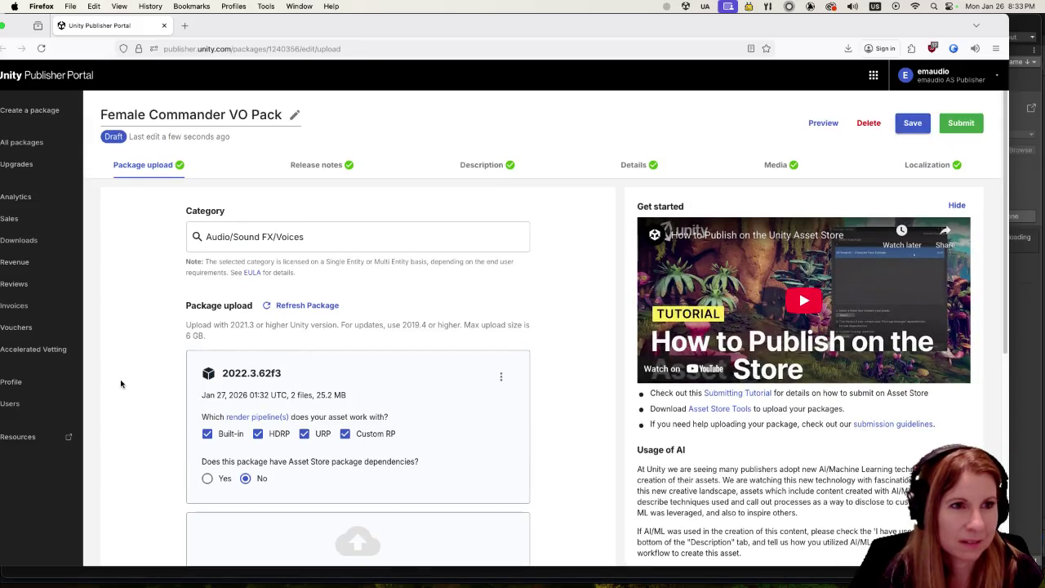
pyautogui.scroll(-5, 123, 383)
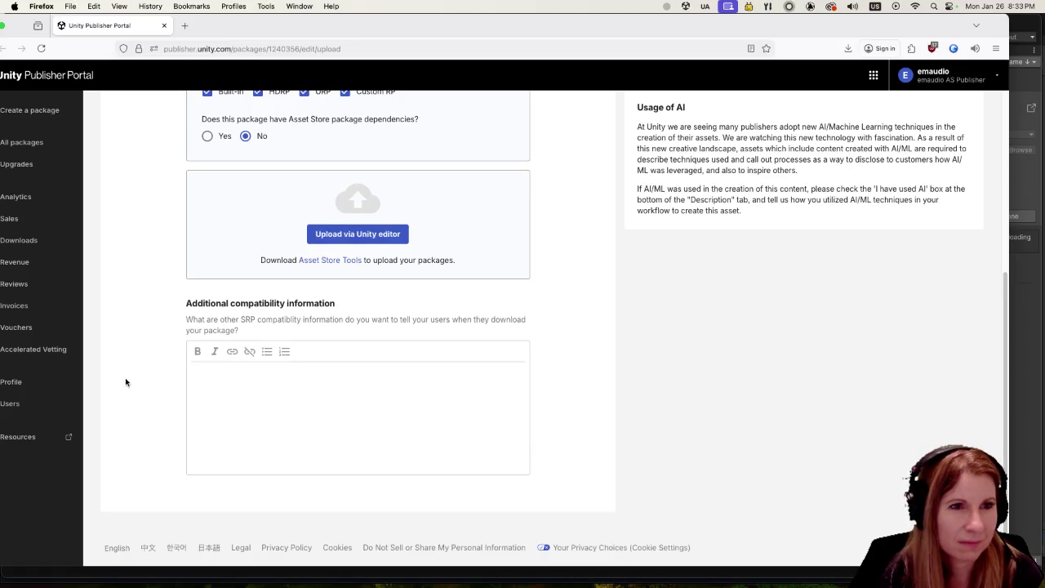
pyautogui.scroll(5, 124, 375)
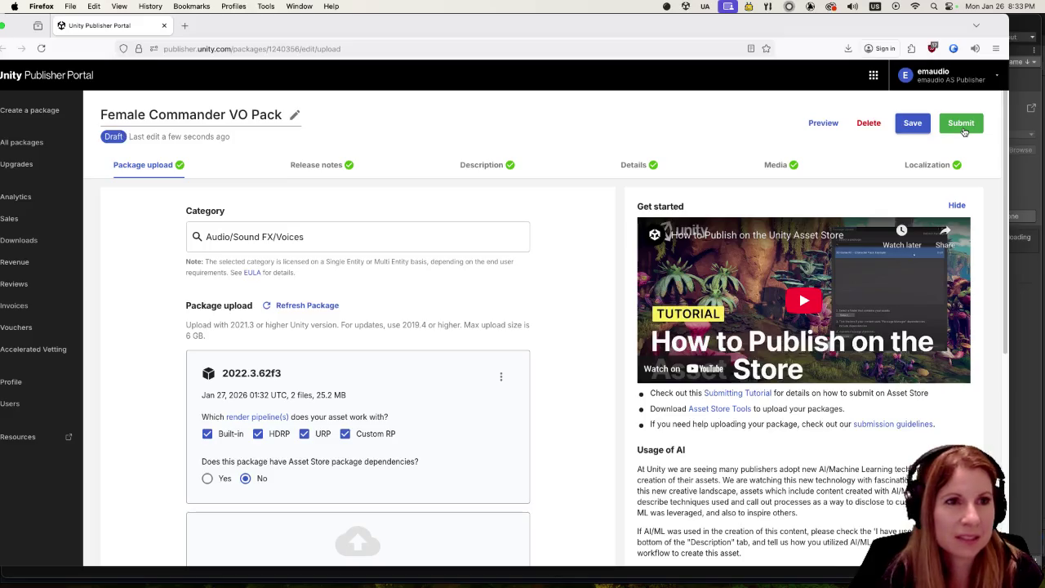
pyautogui.scroll(-5, 571, 425)
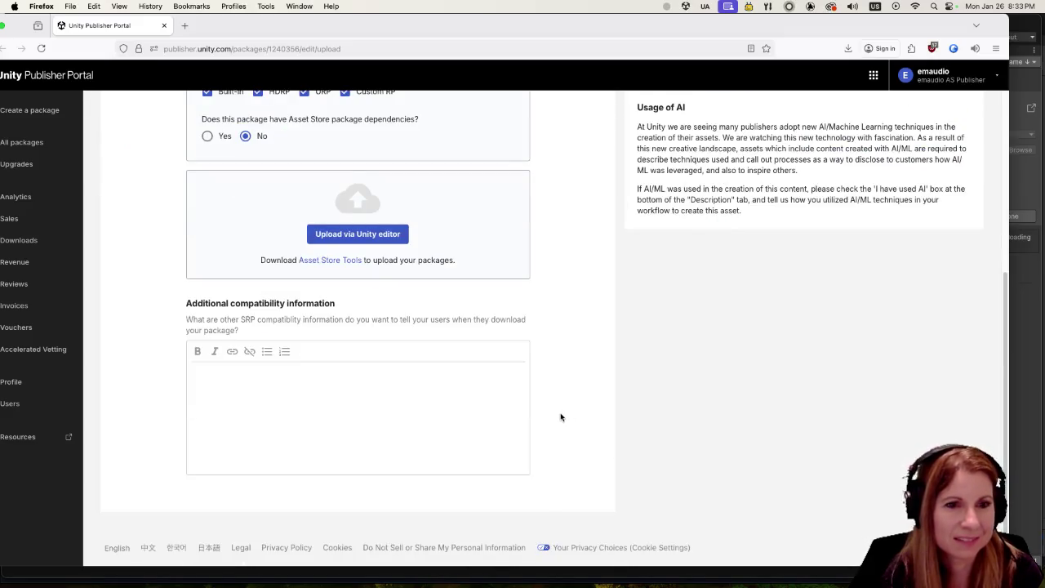
pyautogui.scroll(5, 560, 416)
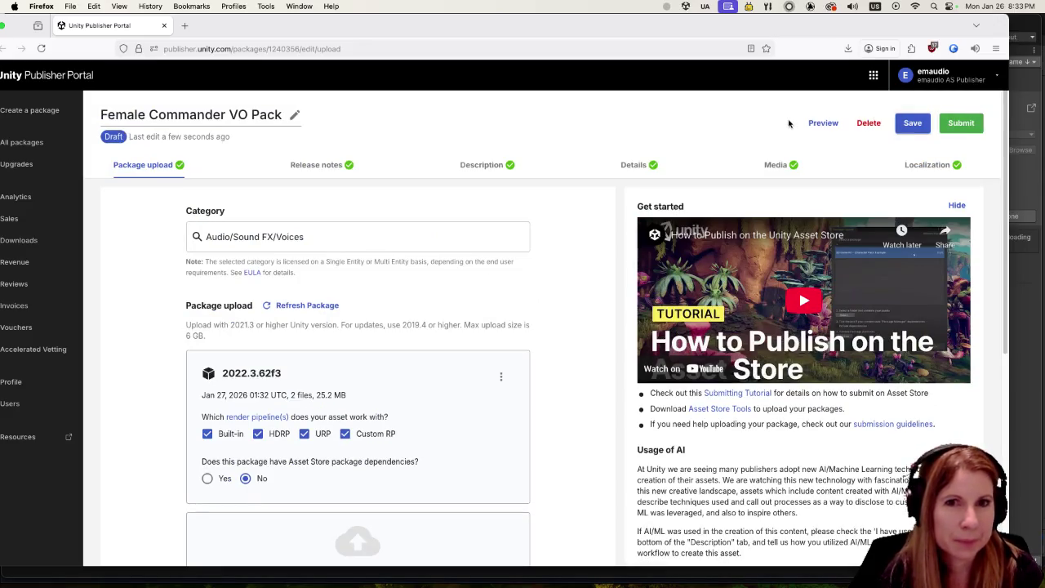
pyautogui.click(948, 121)
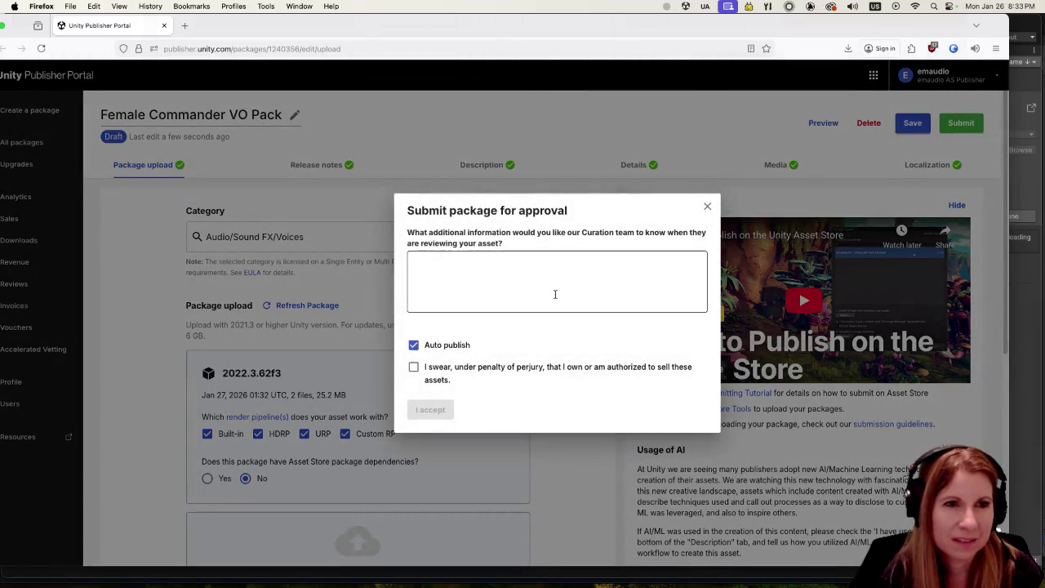
# Step: Add the note 'used no AI in the creation of this pack', affirm asset ownership, and accept to submit
pyautogui.click(565, 286)
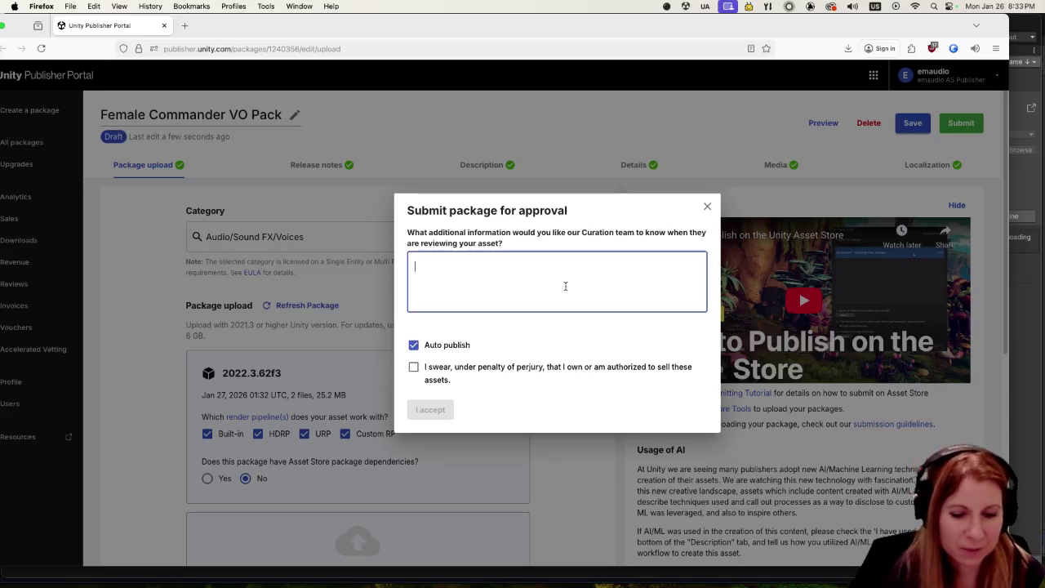
pyautogui.write('Iused no AI in ')
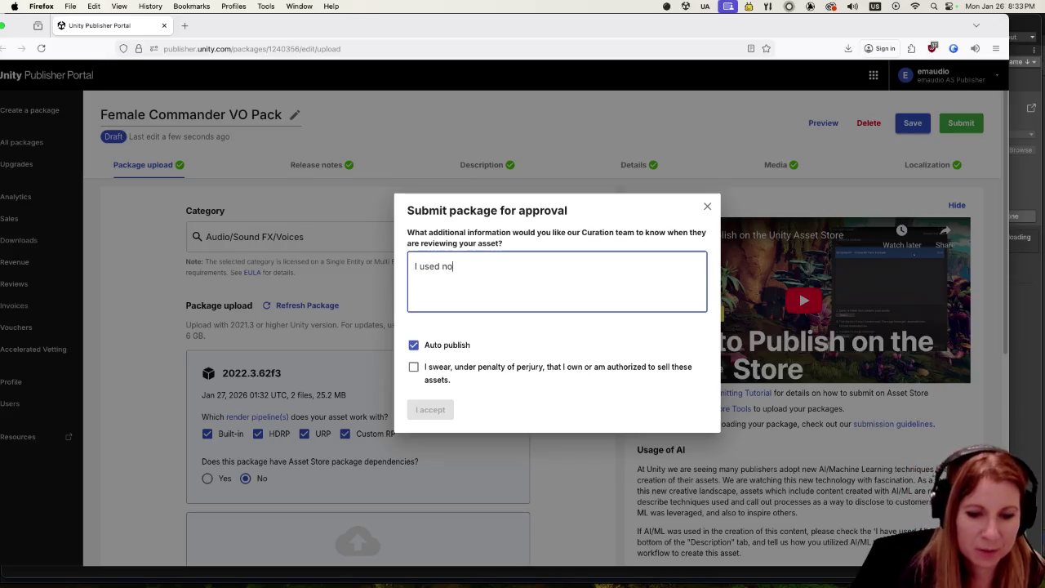
pyautogui.write('the creat')
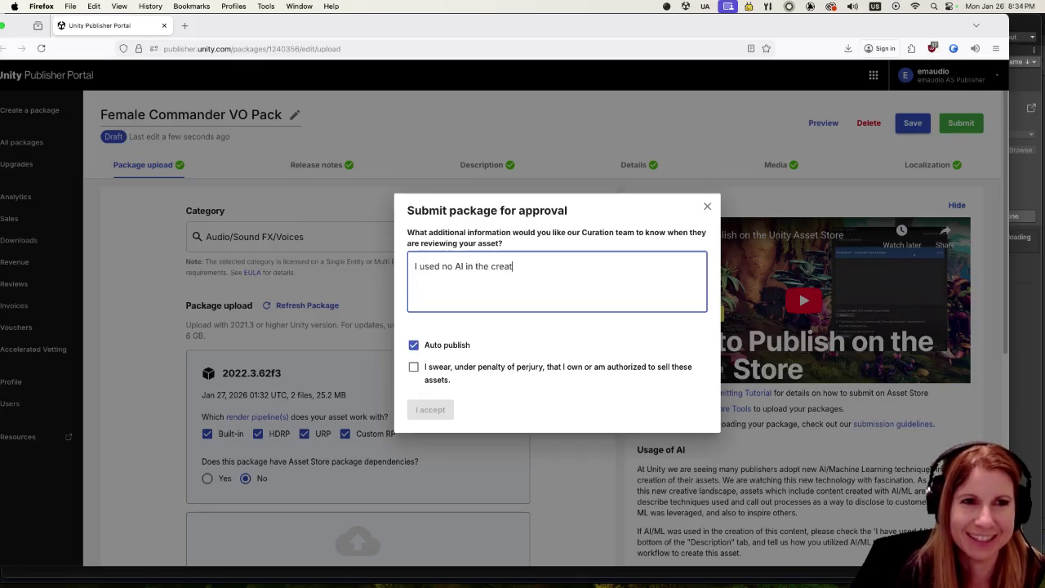
pyautogui.write('ion of this pack')
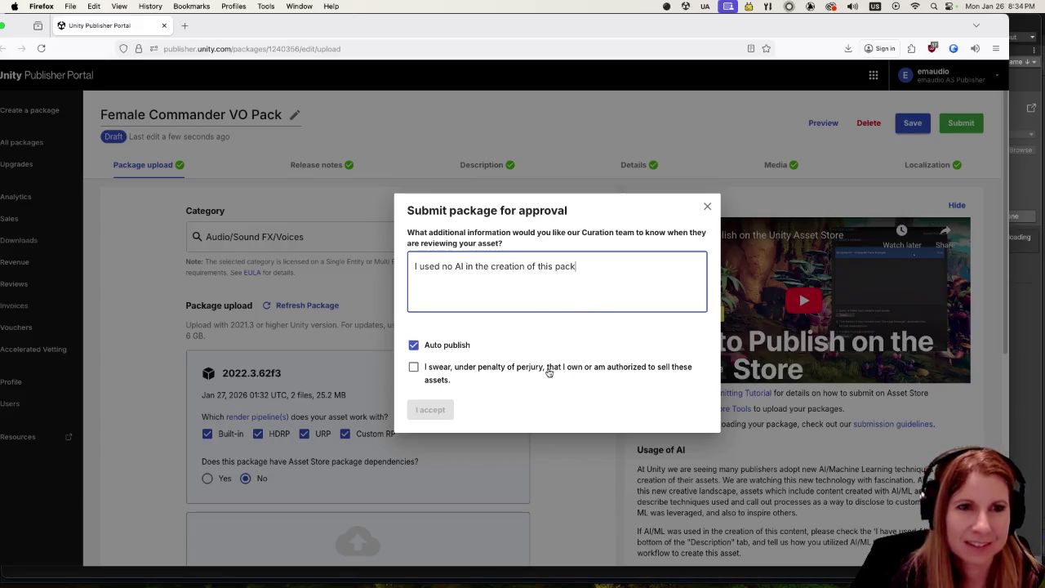
pyautogui.click(414, 367)
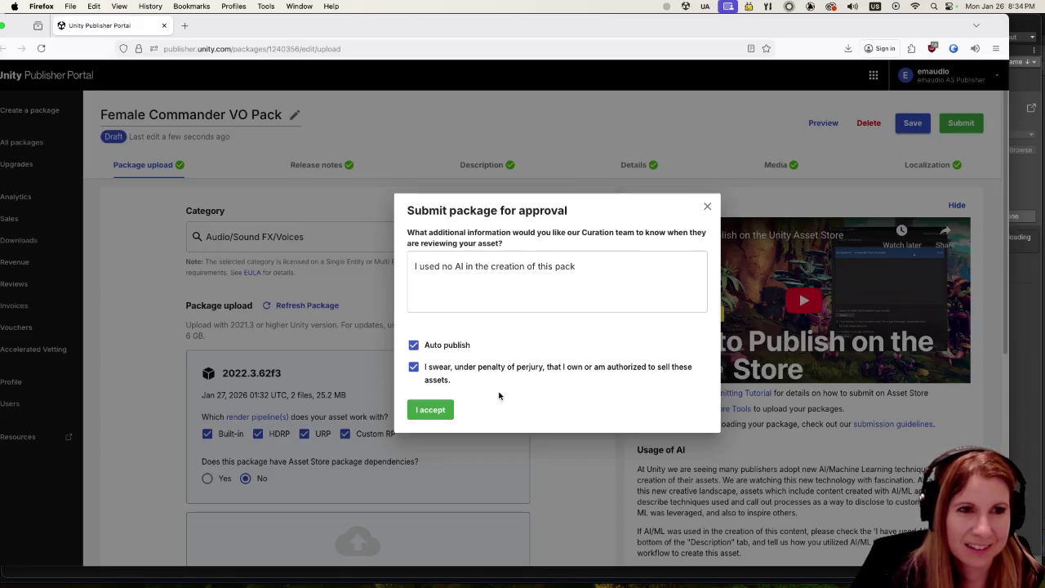
pyautogui.click(432, 409)
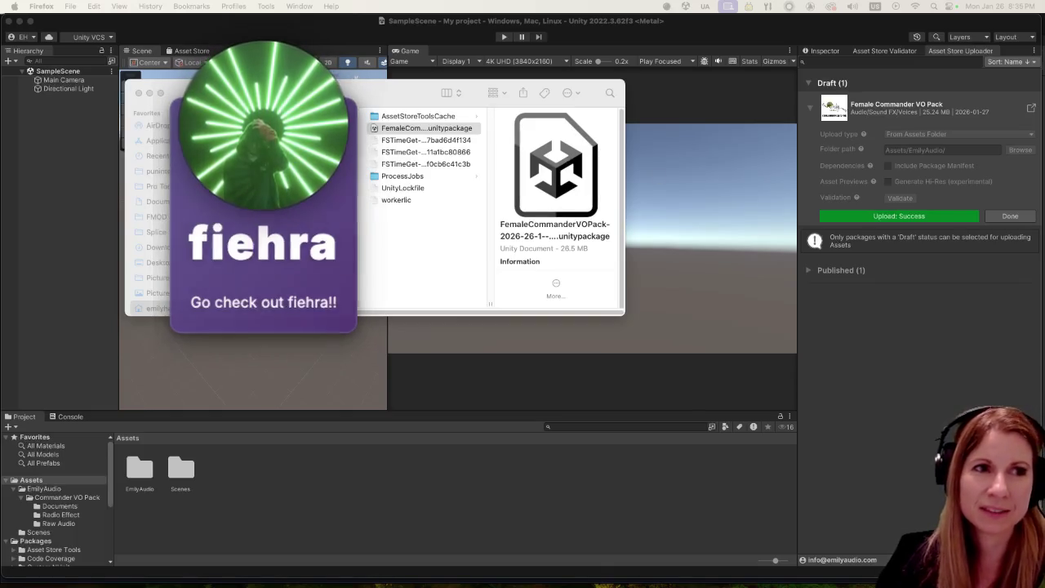
# Step: Move the Finder window aside and close it
pyautogui.moveTo(344, 95); pyautogui.dragTo(779, 144)
pyautogui.press('super+w')
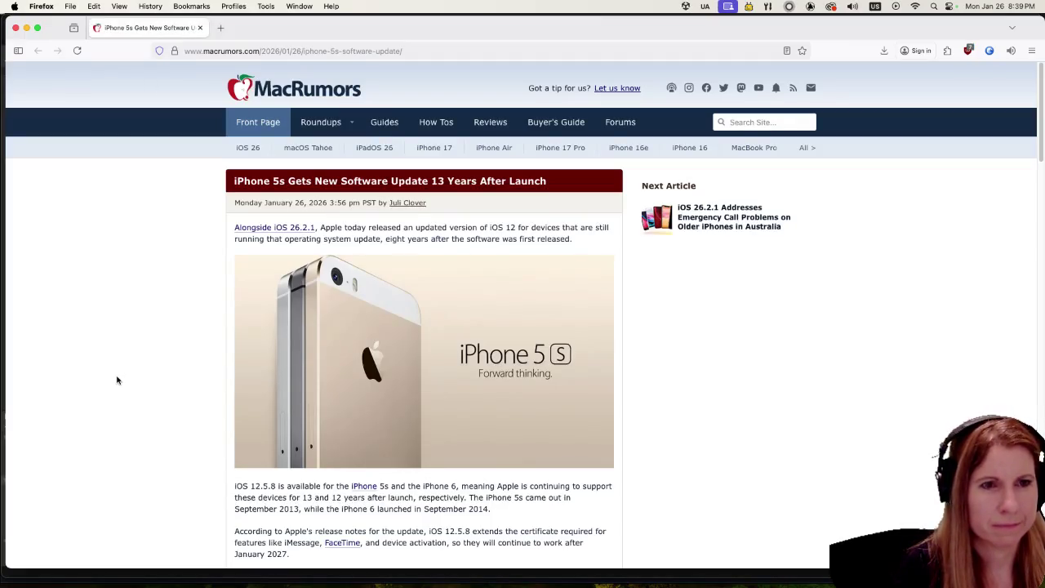
pyautogui.scroll(-3, 107, 409)
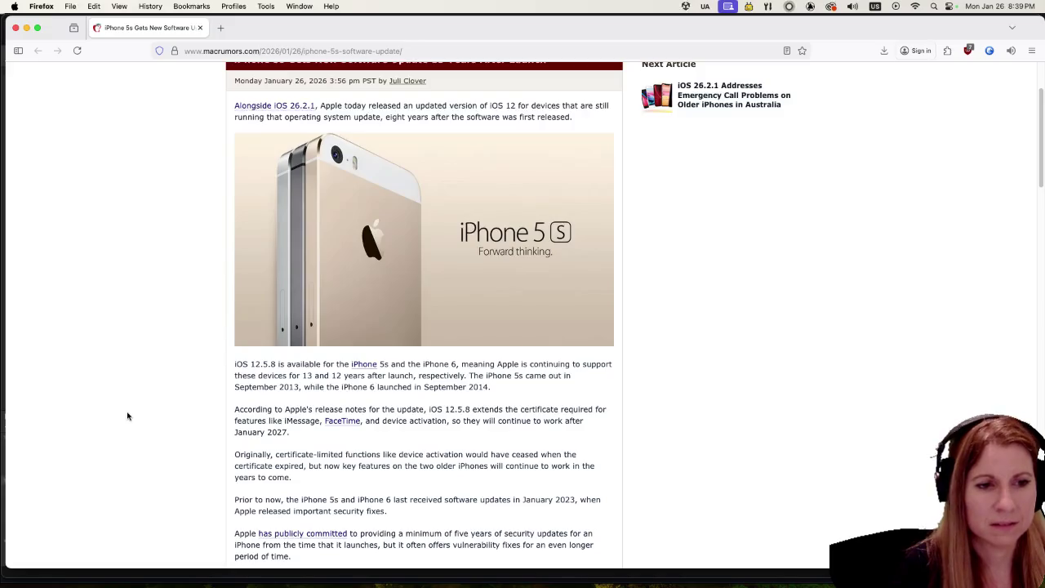
pyautogui.scroll(-3, 127, 416)
pyautogui.scroll(5, 122, 418)
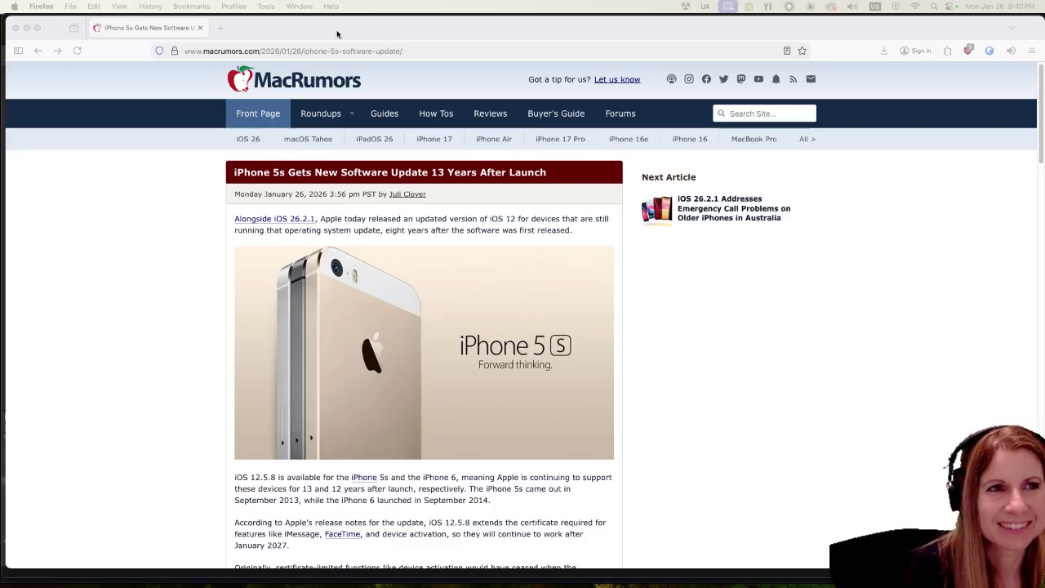
pyautogui.hotkey('ctrl', 'Right')
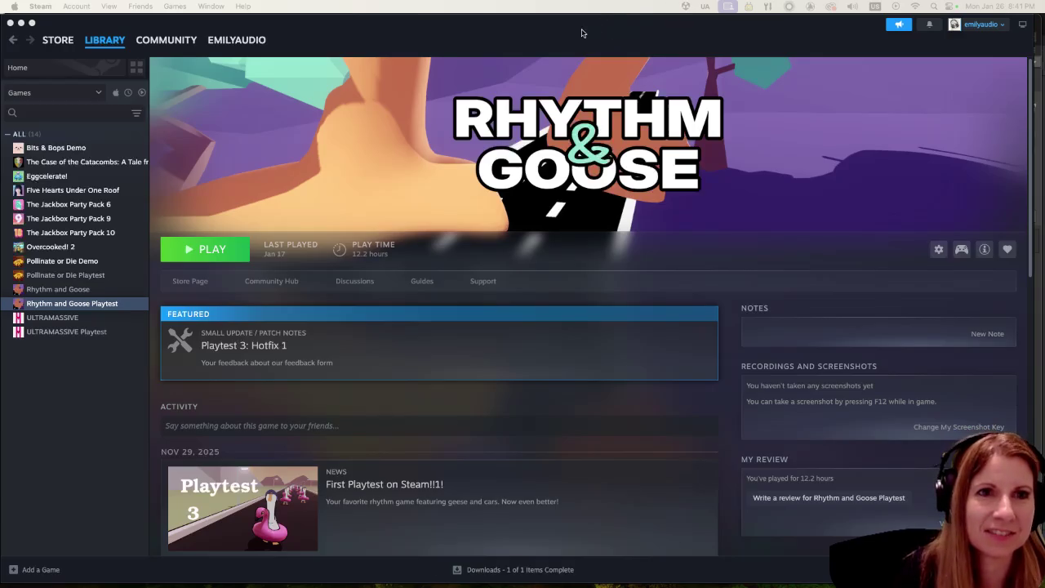
# Step: Launch the Rhythm and Goose Playtest from its Steam library page to reach the title screen
pyautogui.click(213, 249)
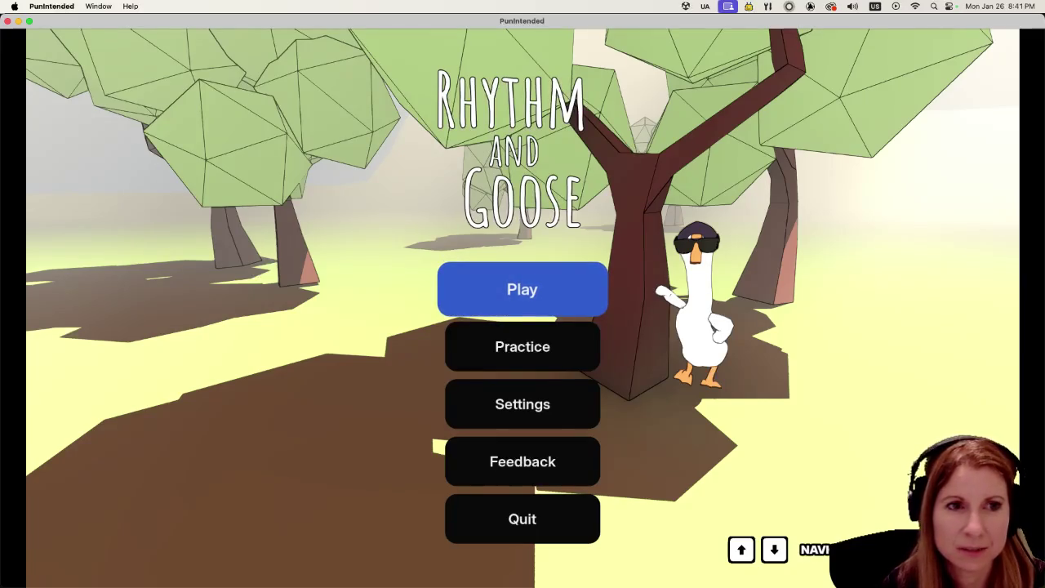
pyautogui.press('Down')
pyautogui.press('Down')
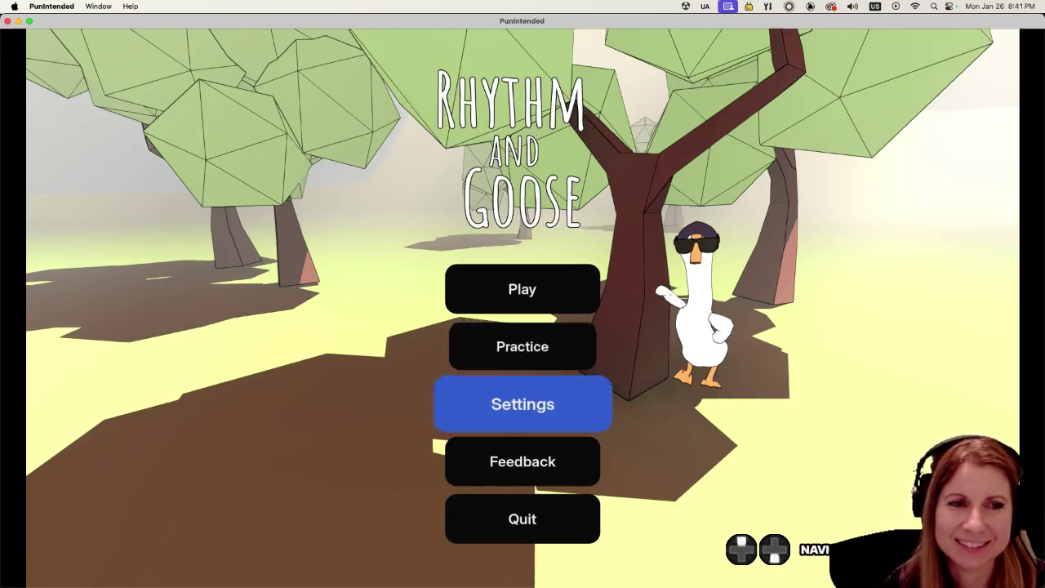
pyautogui.press('Up')
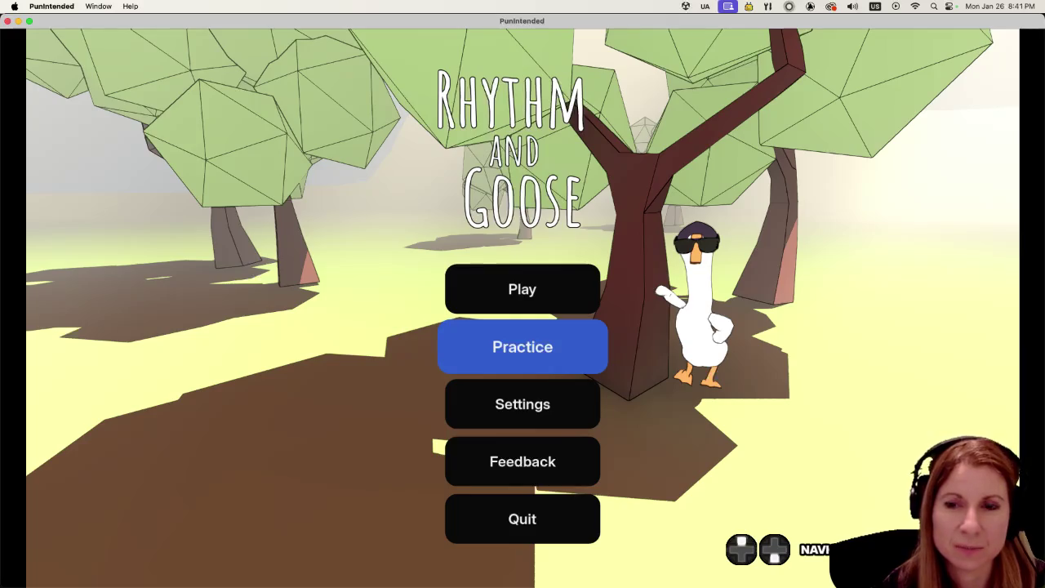
pyautogui.press('Up')
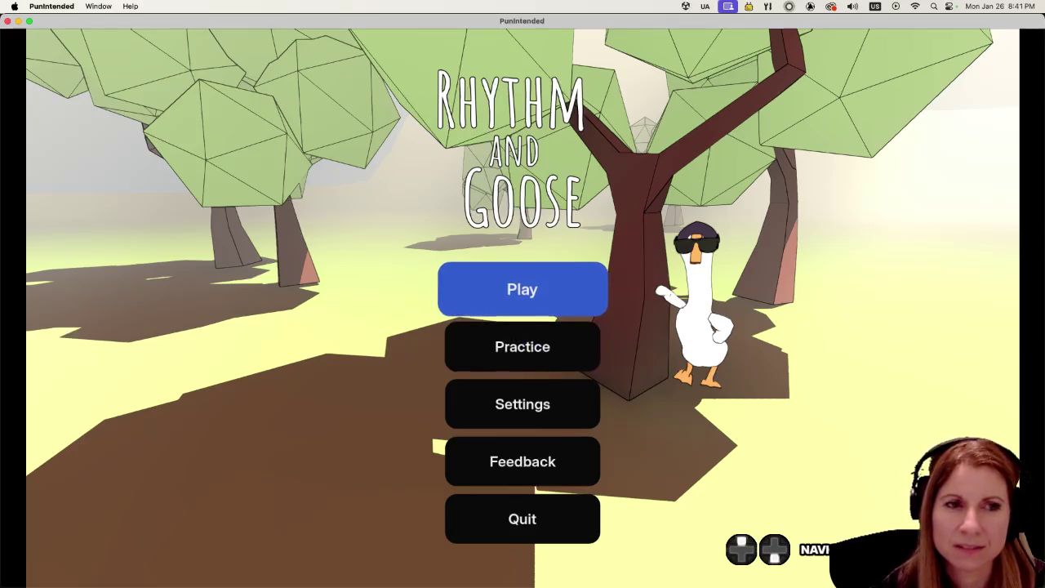